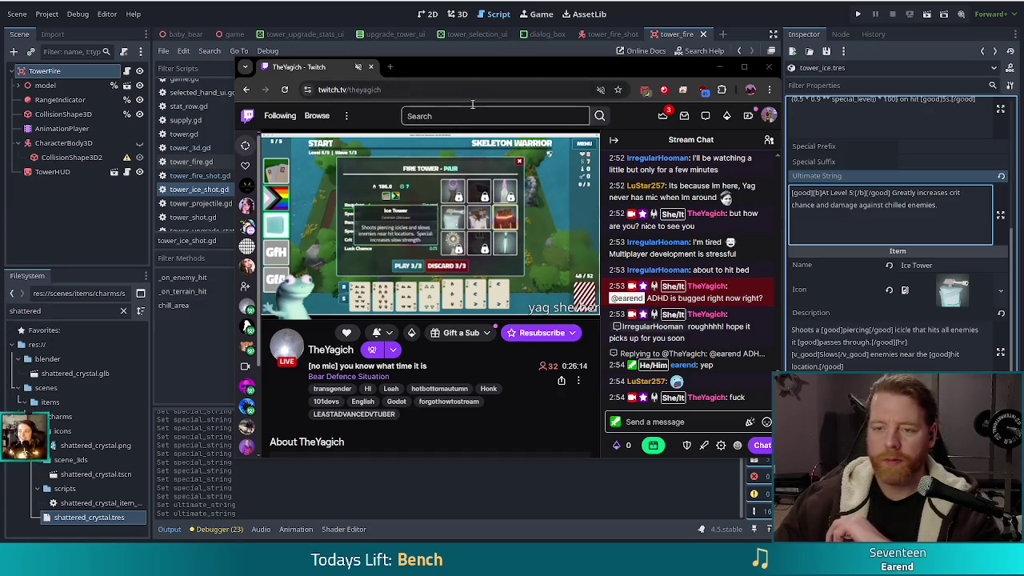
Leave the Twitch stream and return to the tower_ice_shot.gd script in Godot.
key(alt+Tab)
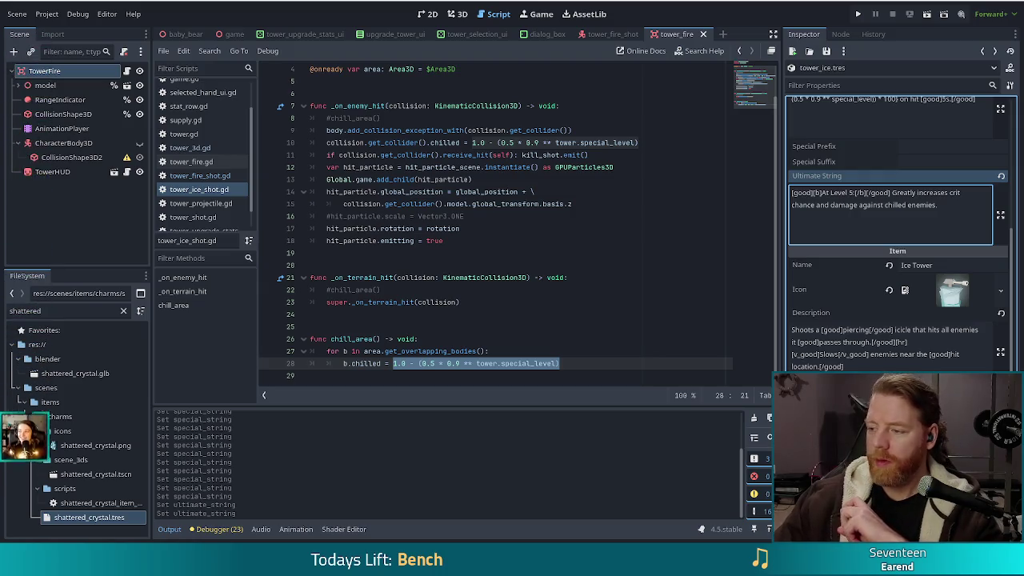
click(563, 364)
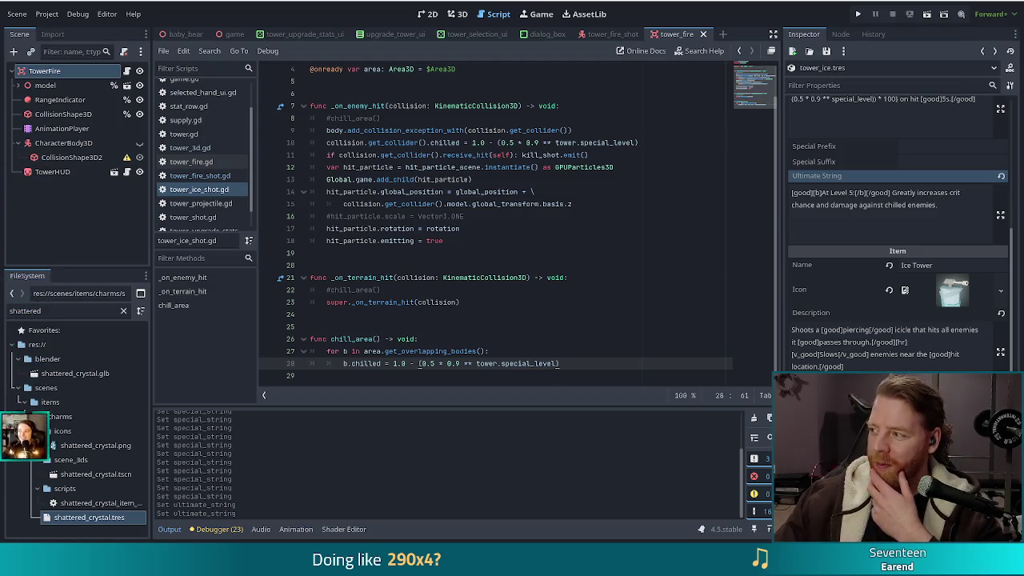
Bring the Twitch stream and chat back in front of Godot and scroll the channel page.
key(alt+Tab)
scroll(336, 399, down, 5)
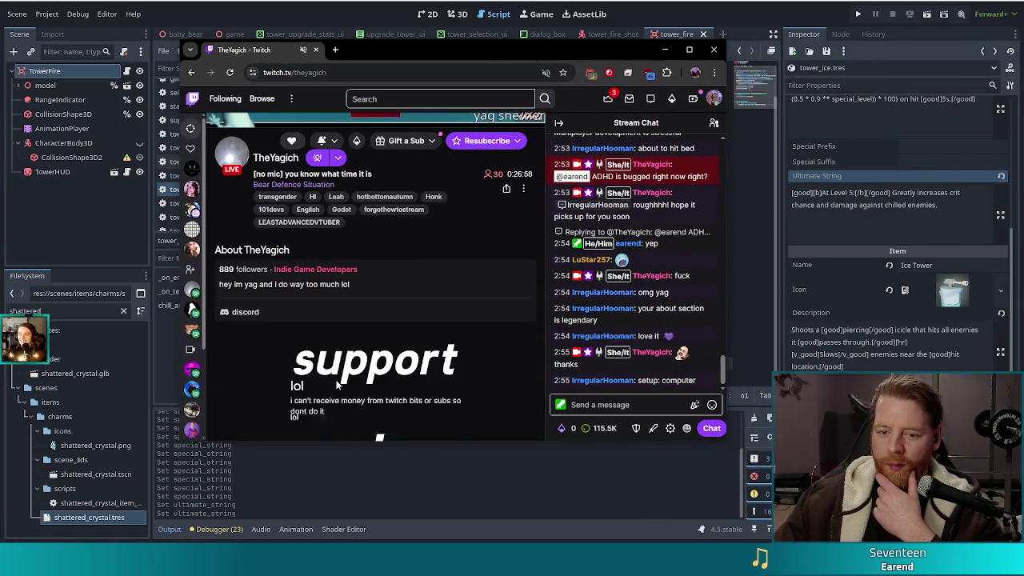
Scroll down to the channel's About panel, then go back to the Godot script editor.
scroll(304, 341, down, 2)
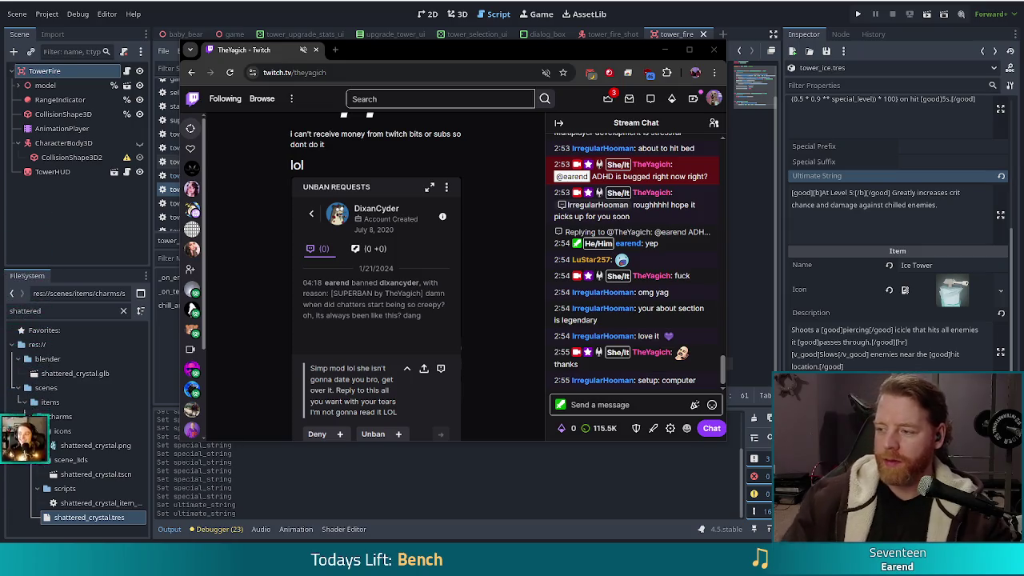
key(alt+Tab)
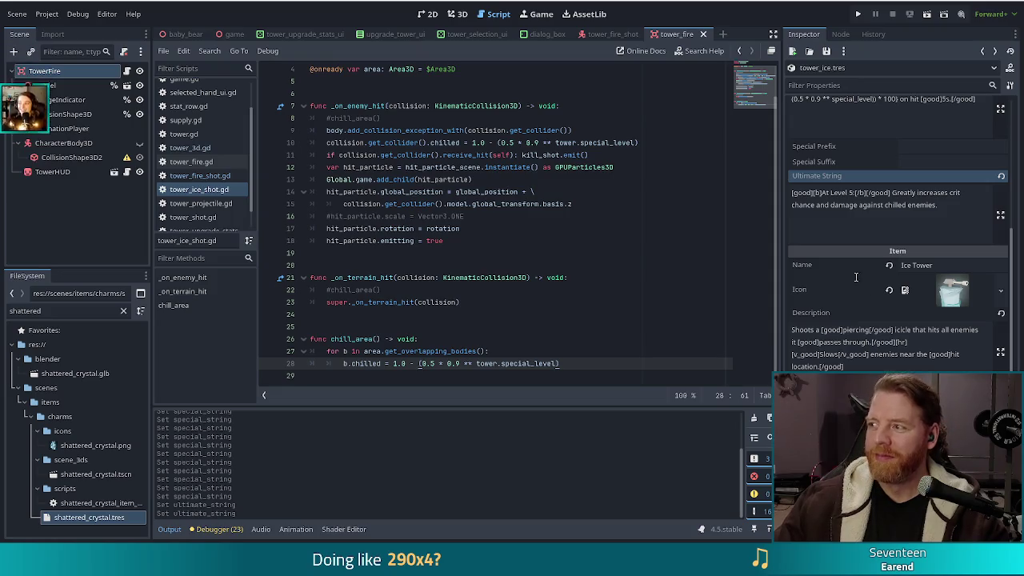
Review the chill calculation on line 28 and the hit particle rotation line.
click(608, 373)
click(624, 362)
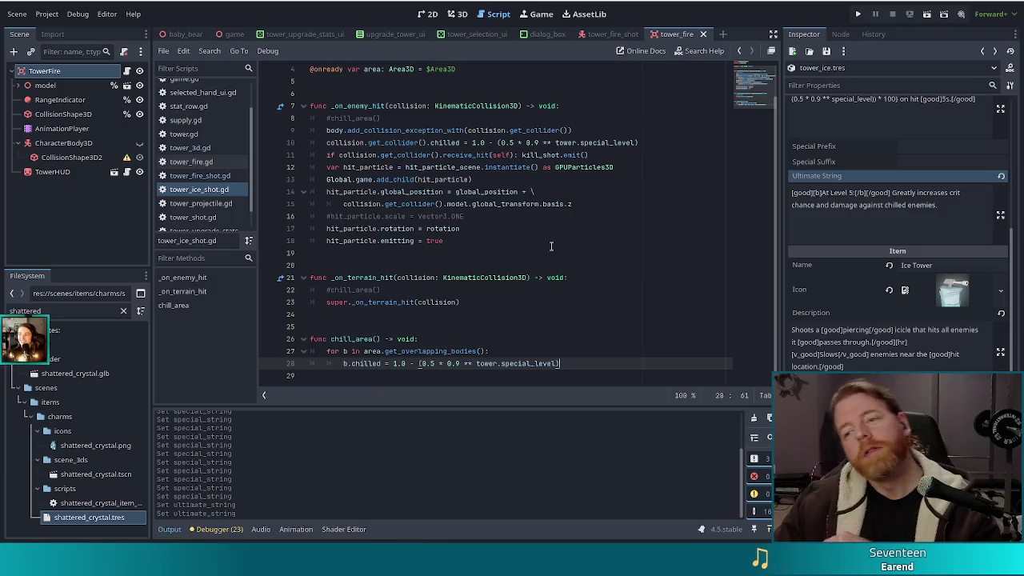
click(503, 226)
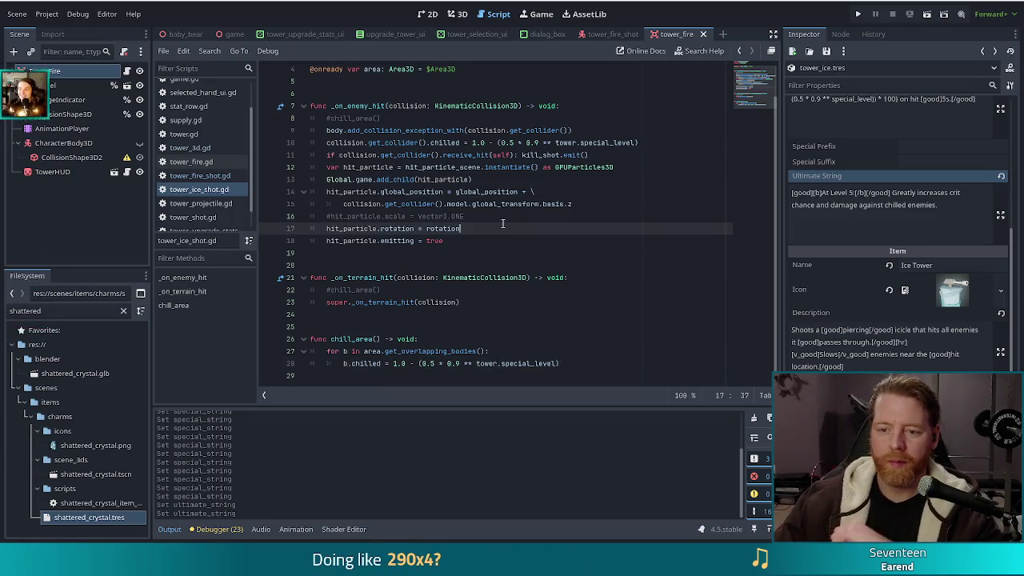
click(529, 364)
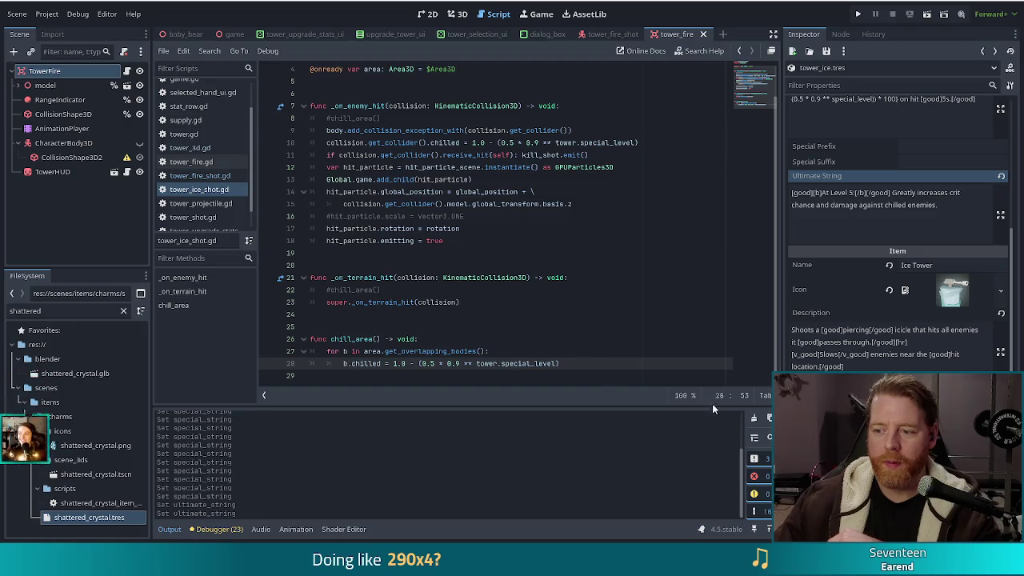
Check the ice tower's Ultimate String text, then run the project.
click(897, 232)
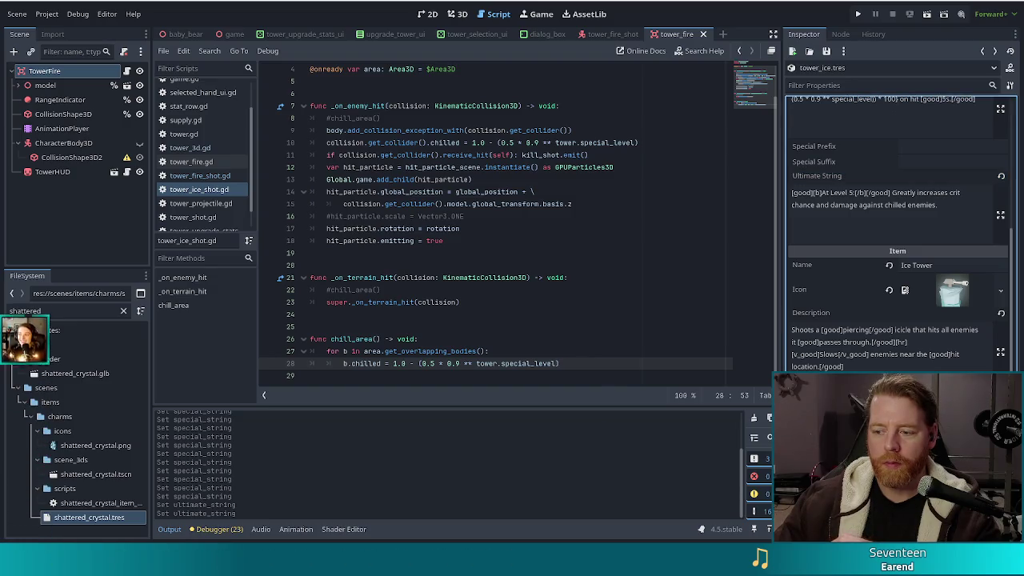
click(898, 215)
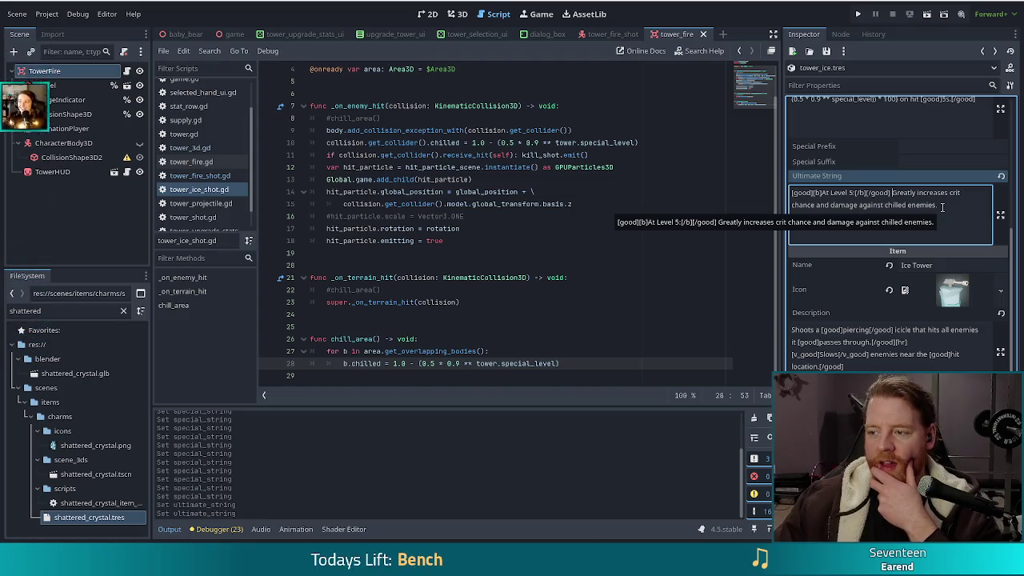
click(942, 207)
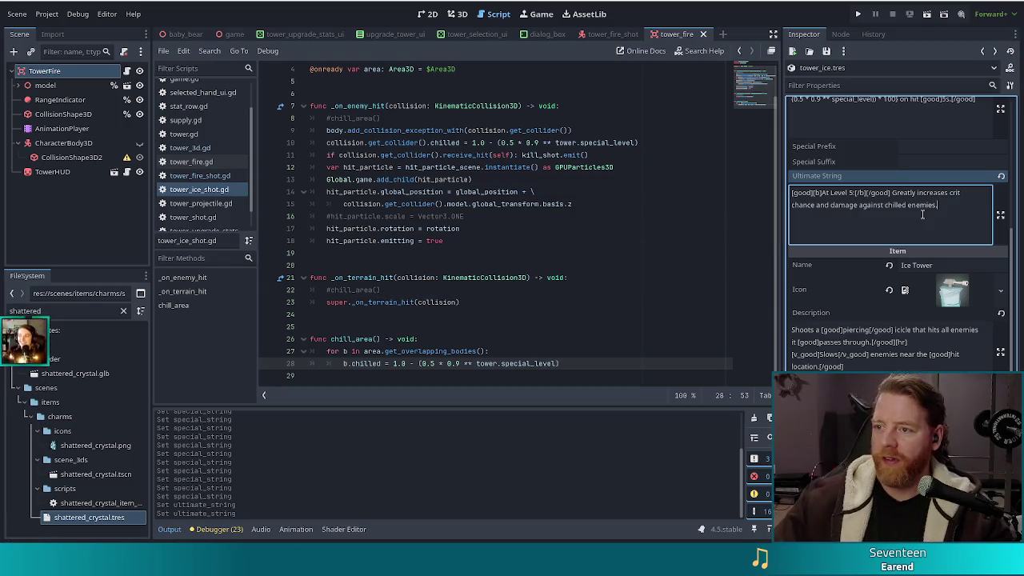
click(857, 15)
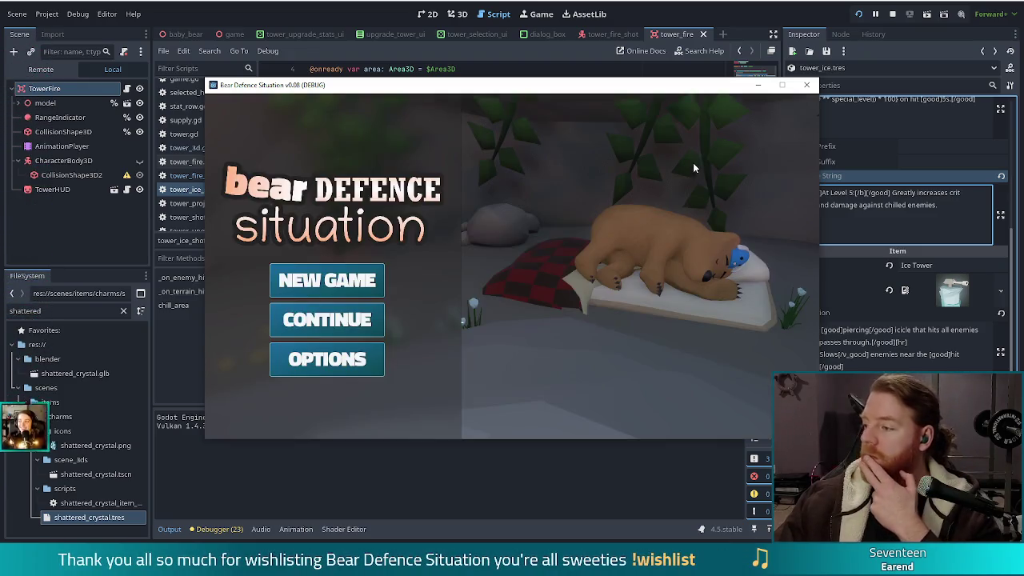
Start a new game, read the Ice Tower upgrade tooltip, then return to the Special Suffix property.
click(353, 291)
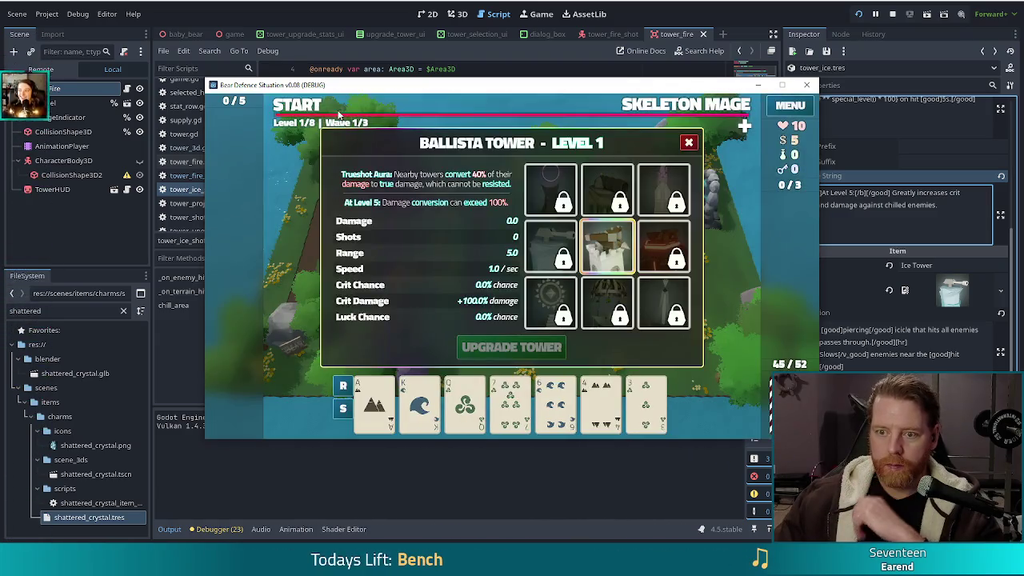
click(557, 254)
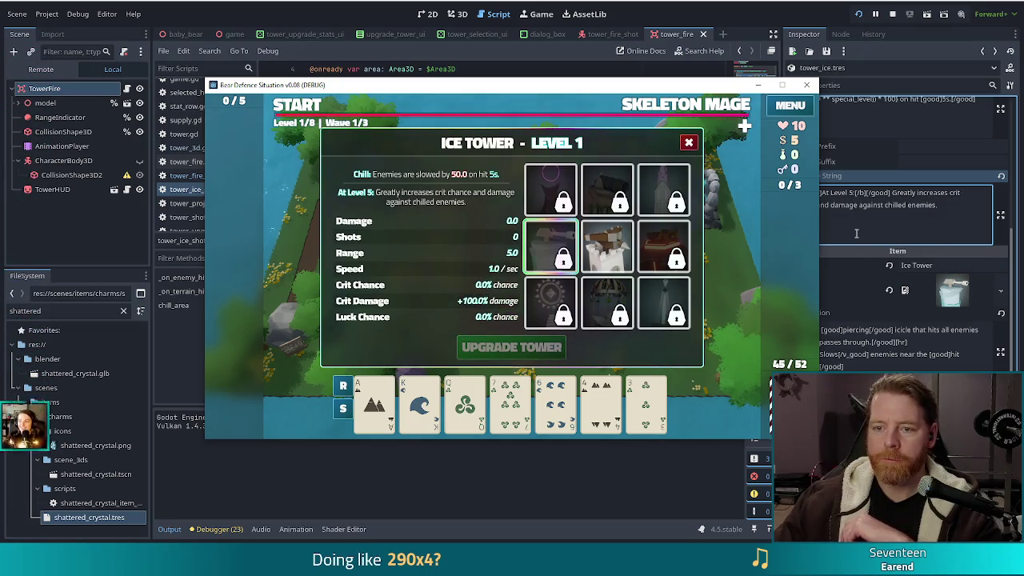
click(887, 206)
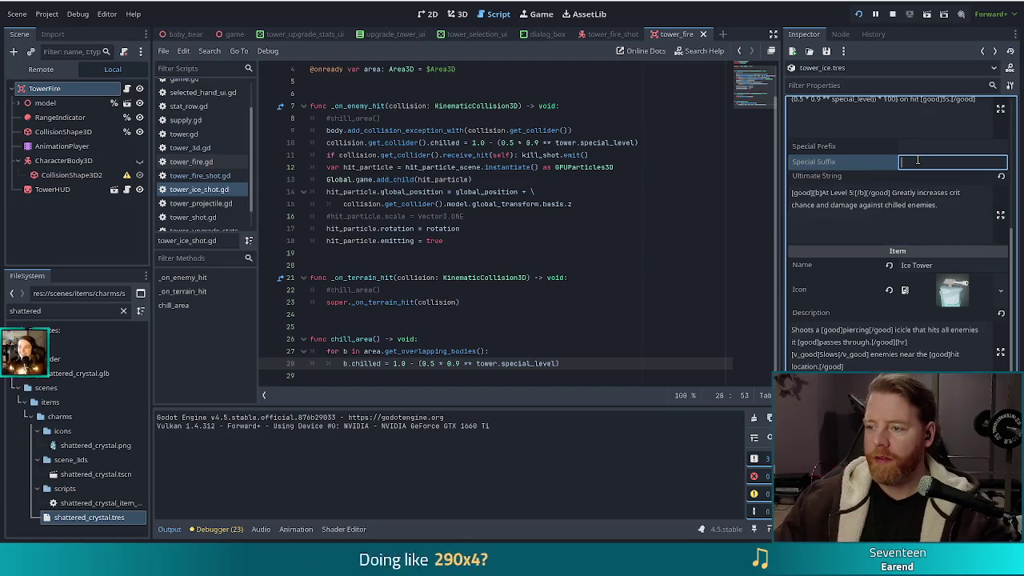
Set the ice tower's Special Suffix to '%'.
click(917, 161)
text(%)
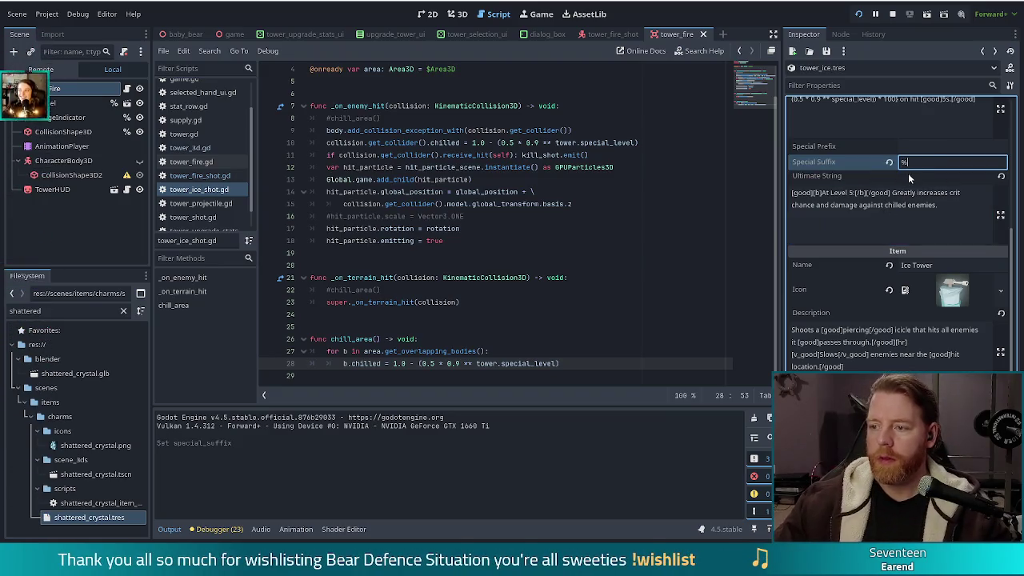
click(941, 200)
Wrap 'slowed' in [good]…[/good] tags in the Special String and save.
scroll(945, 192, up, 2)
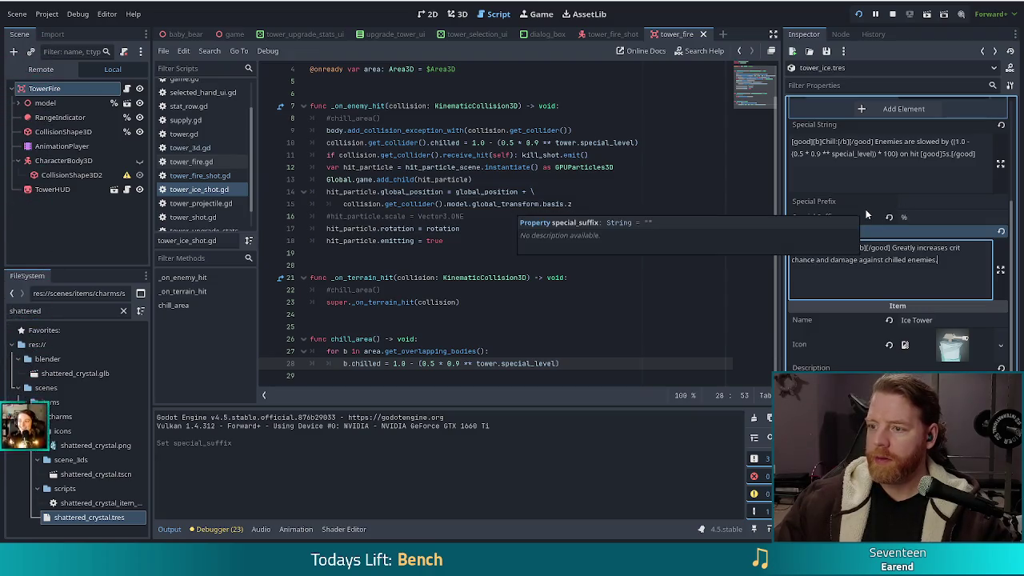
click(905, 142)
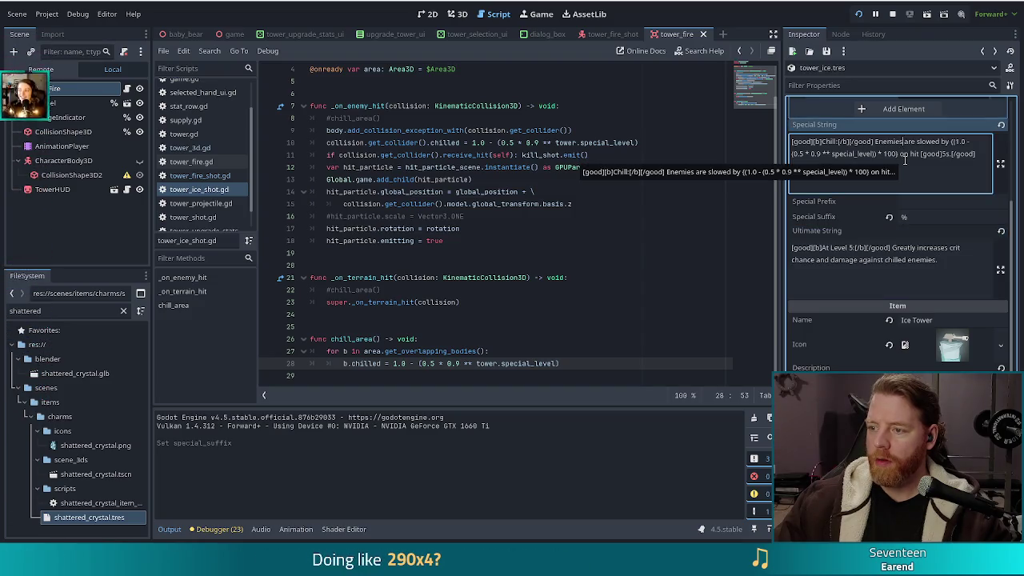
click(918, 142)
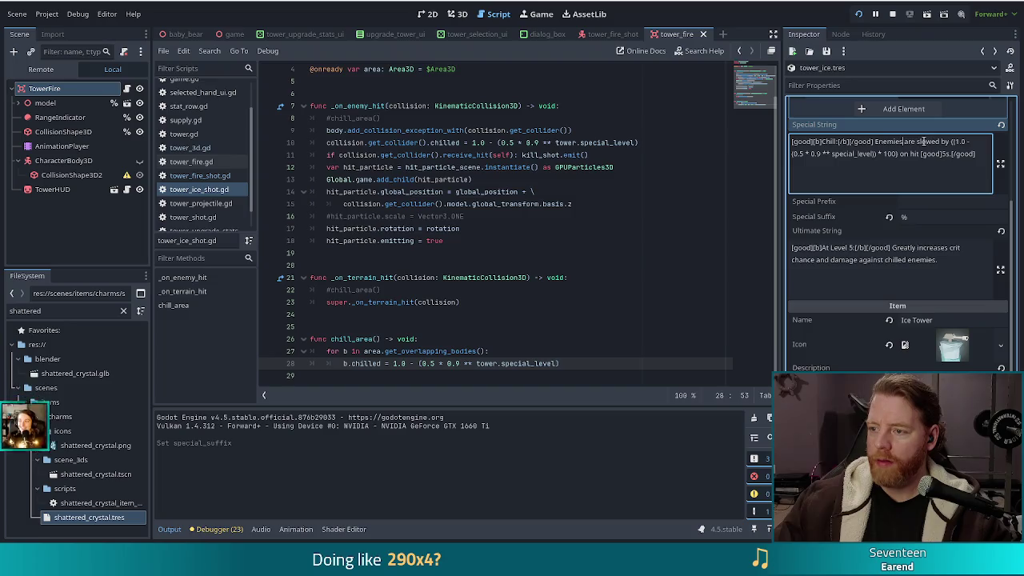
text([good]slowed)
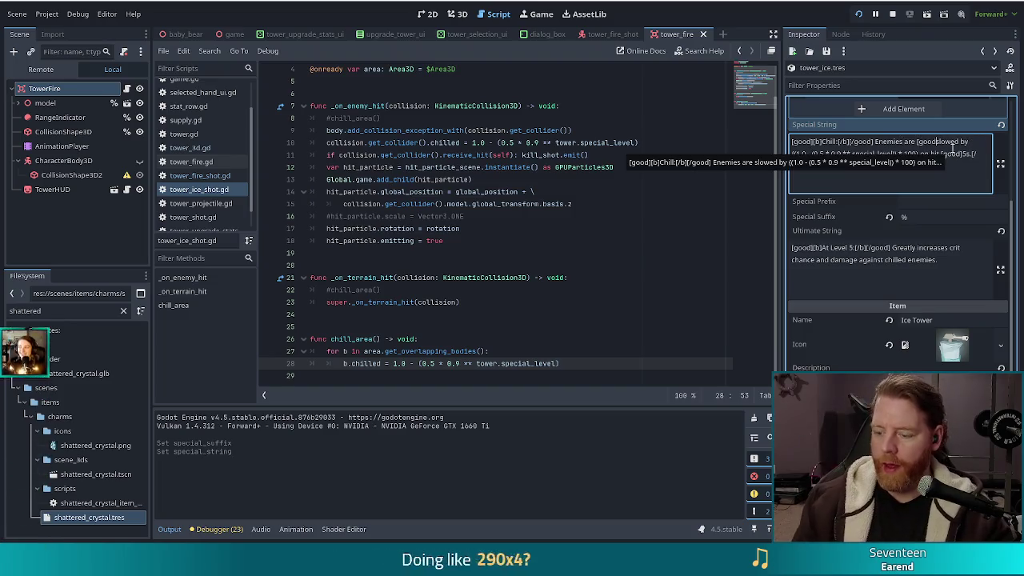
text([/good])
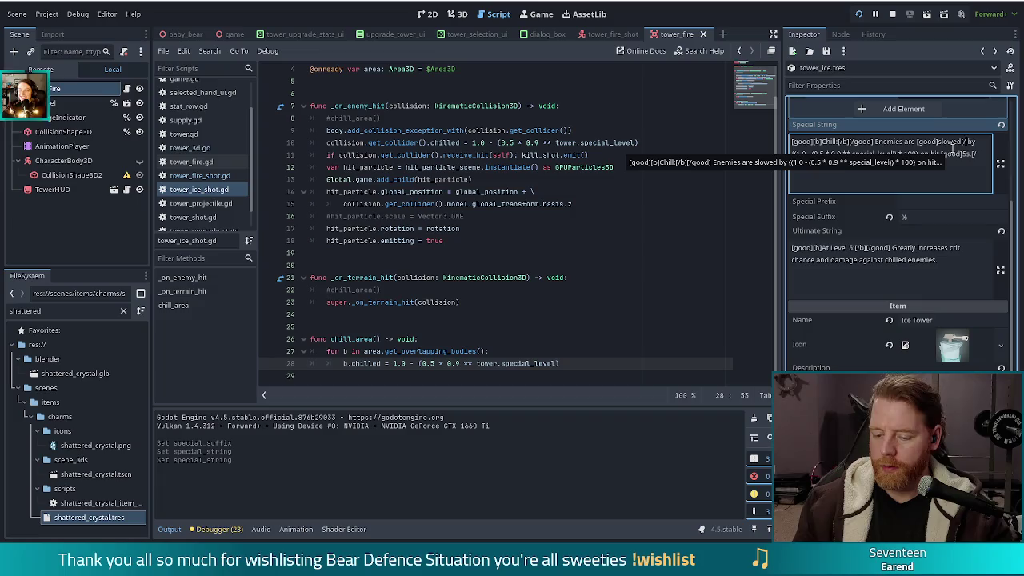
key(ctrl+s)
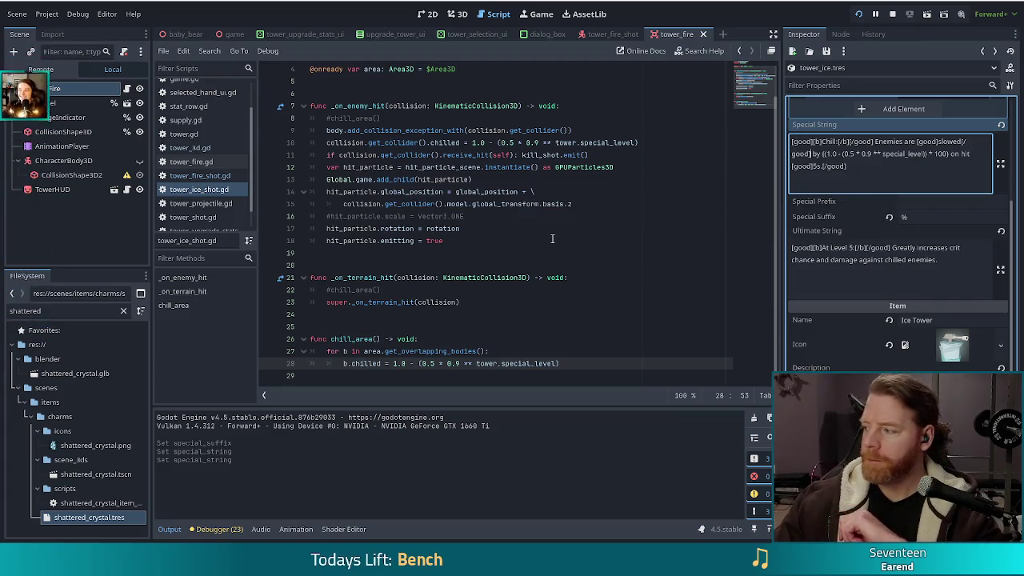
Switch to the running game and bring up the Ice Tower card.
click(810, 153)
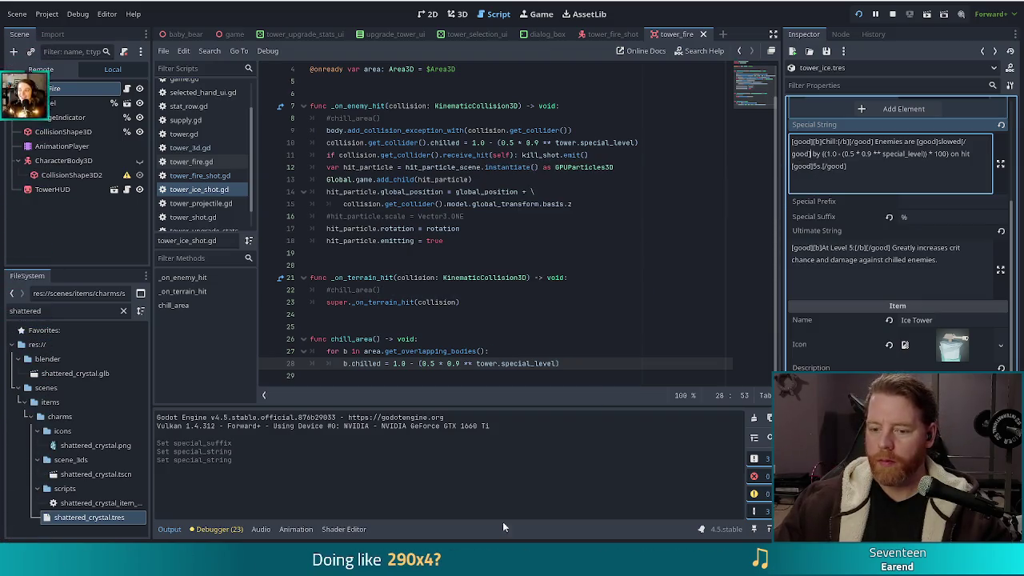
key(alt+Tab)
mouse_move(547, 249)
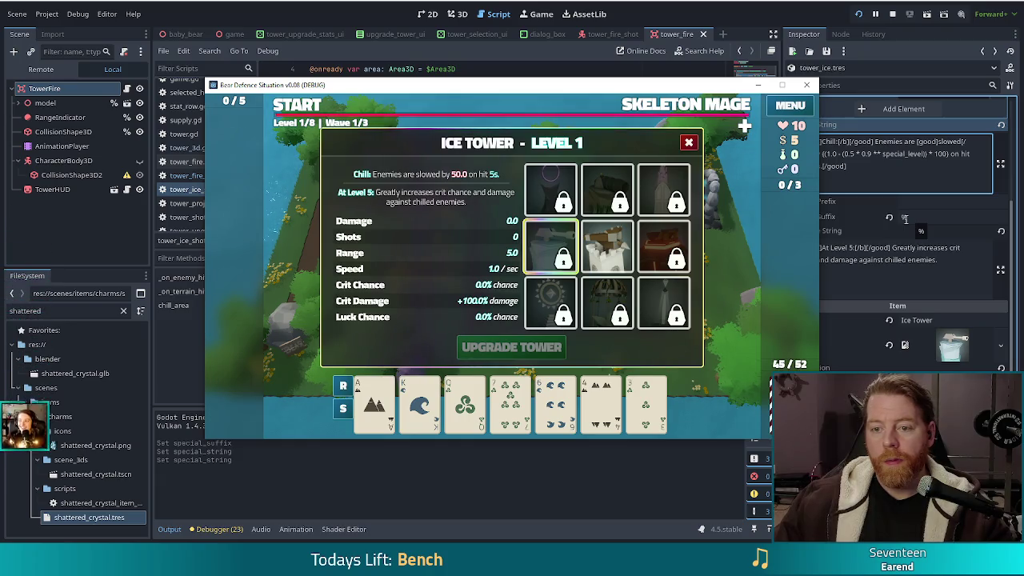
Restart the game, begin a new game, and confirm the Ice Tower card shows 'slowed by 50.0%'.
click(860, 15)
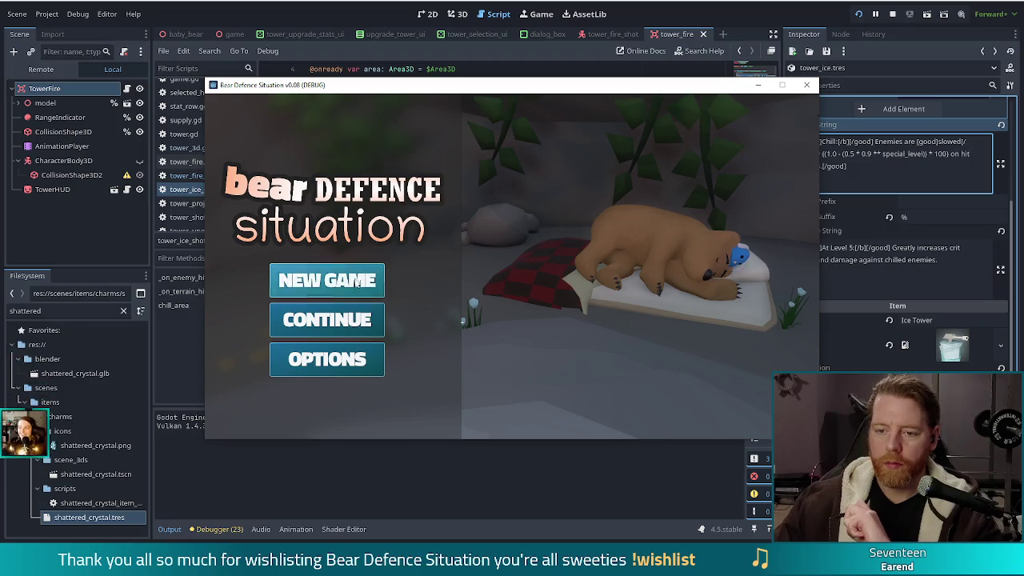
click(328, 280)
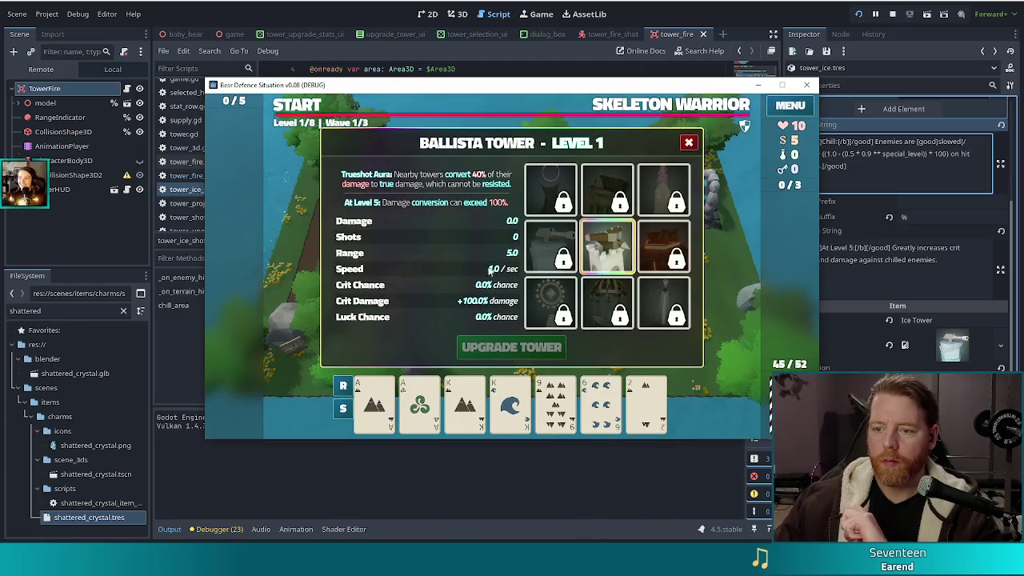
click(550, 248)
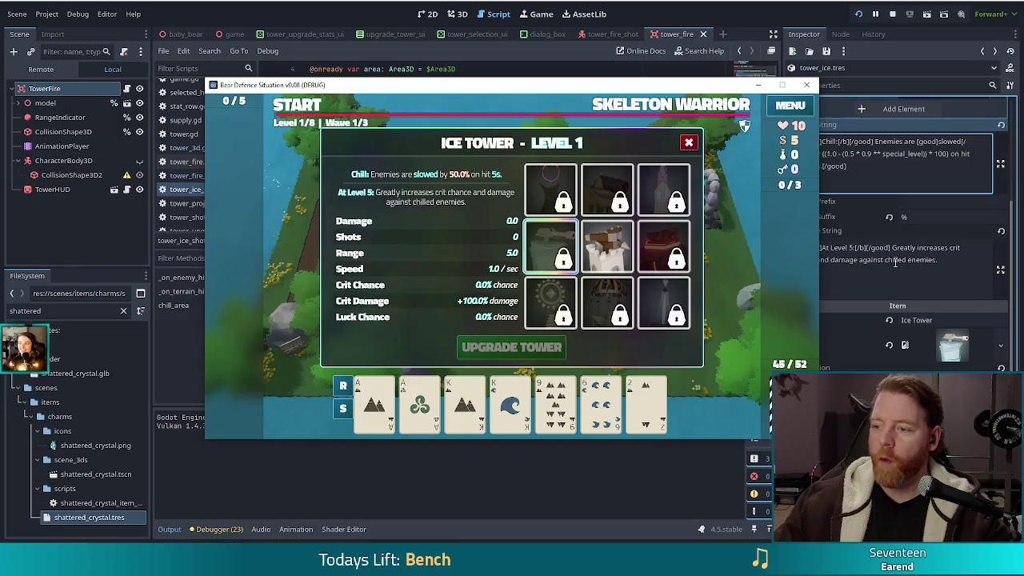
click(822, 272)
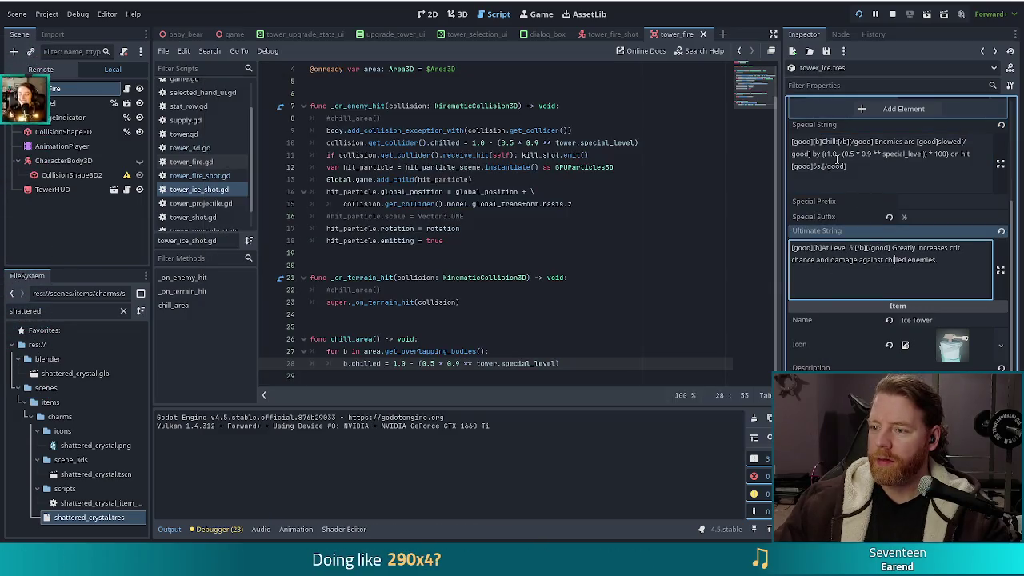
Insert 'for' before the 5s duration in the ice tower's Special String and save.
click(792, 166)
text(fo)
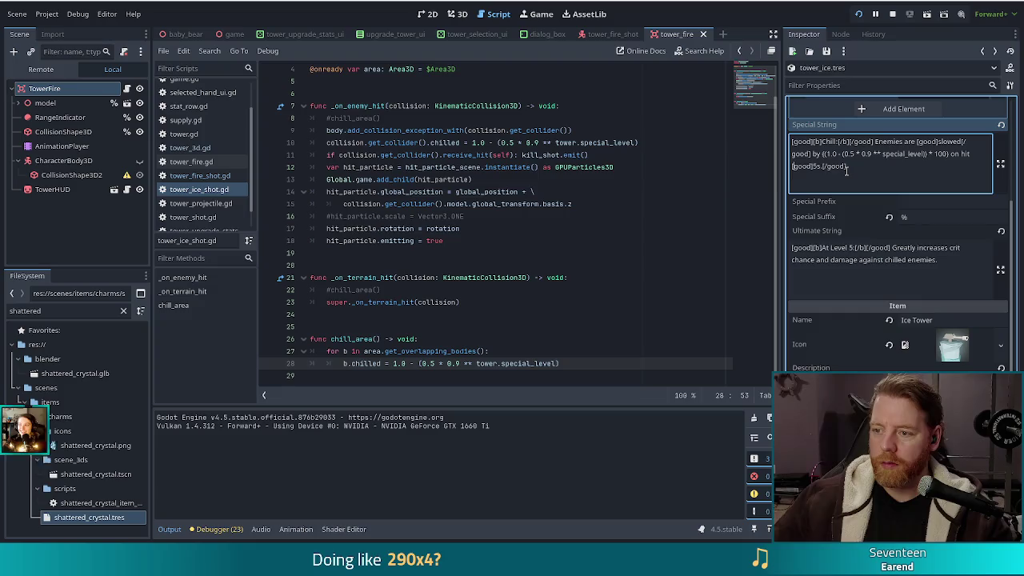
text(r)
key(ctrl+s)
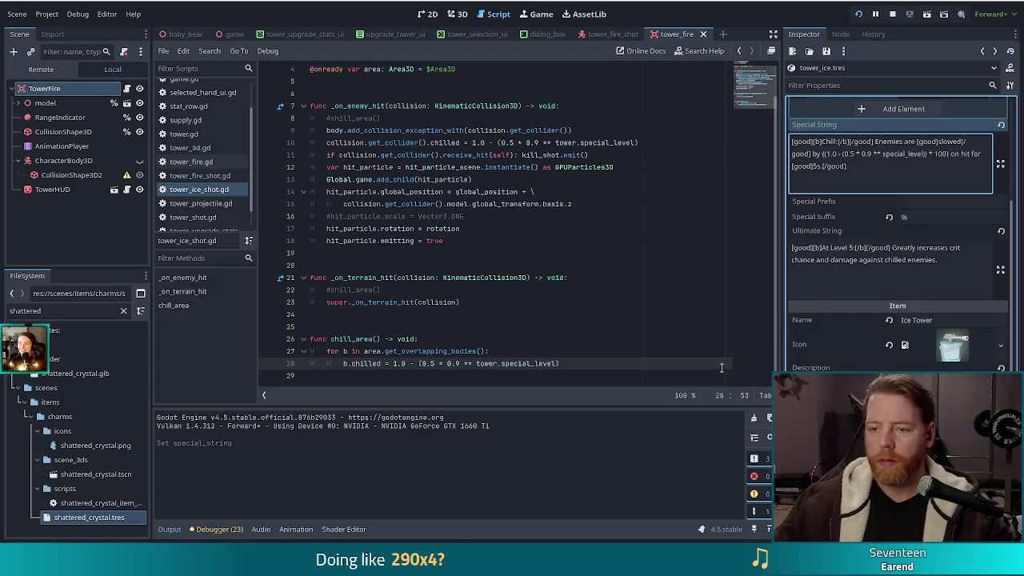
key(alt+Tab)
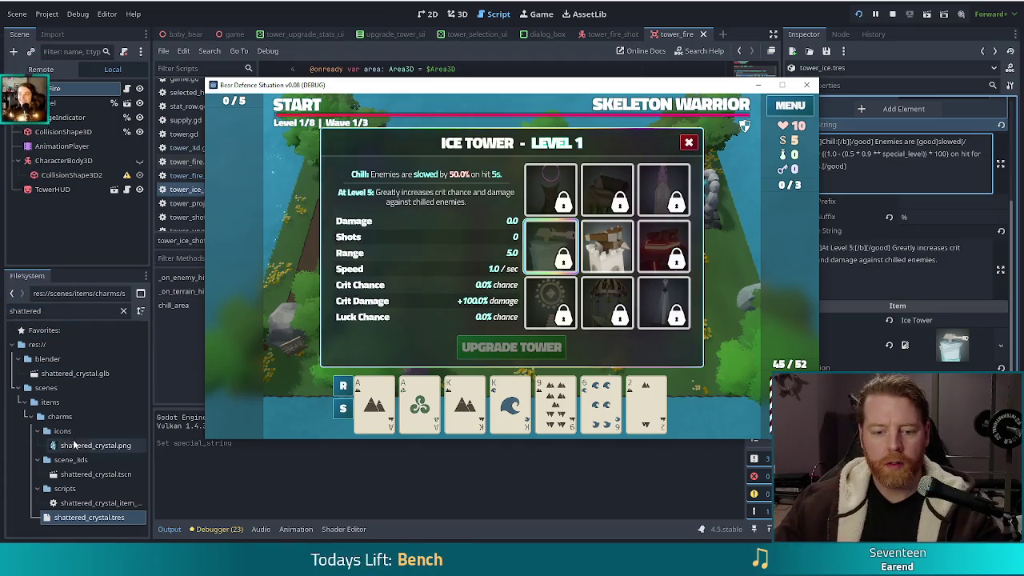
Review the shattered_crystal.tres charm resource, then filter the FileSystem for 'flare'.
click(104, 503)
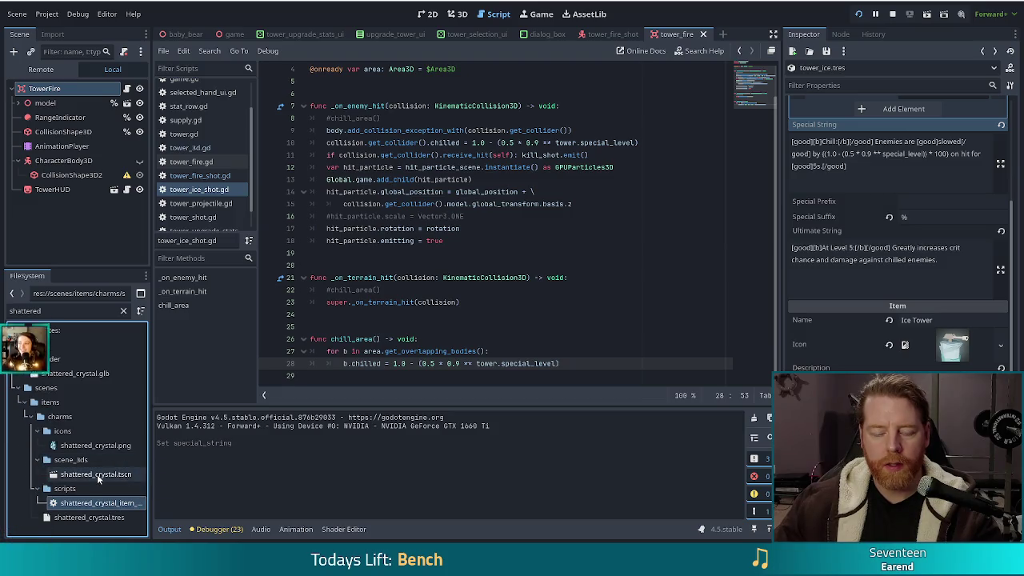
click(91, 518)
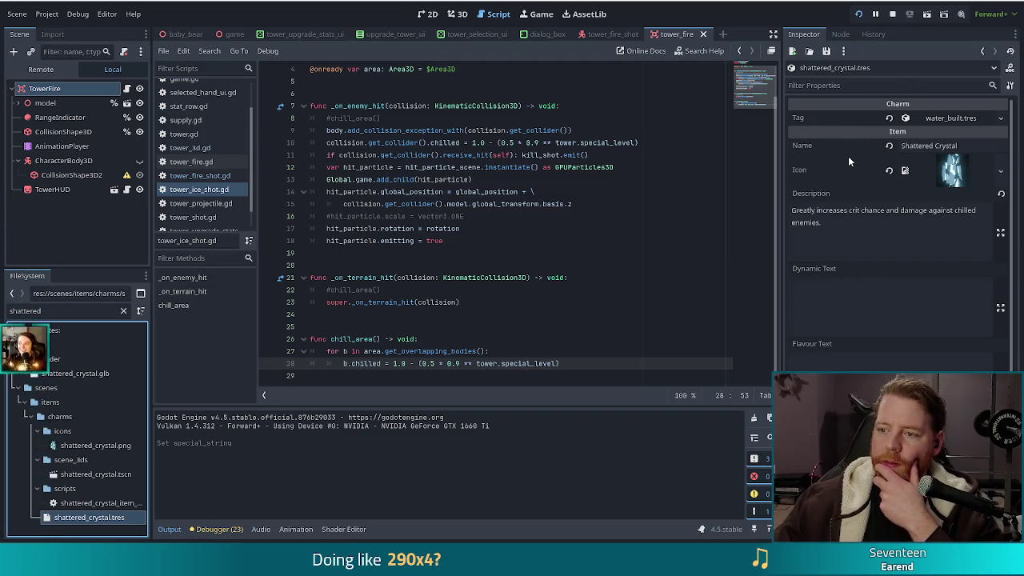
scroll(844, 156, down, 2)
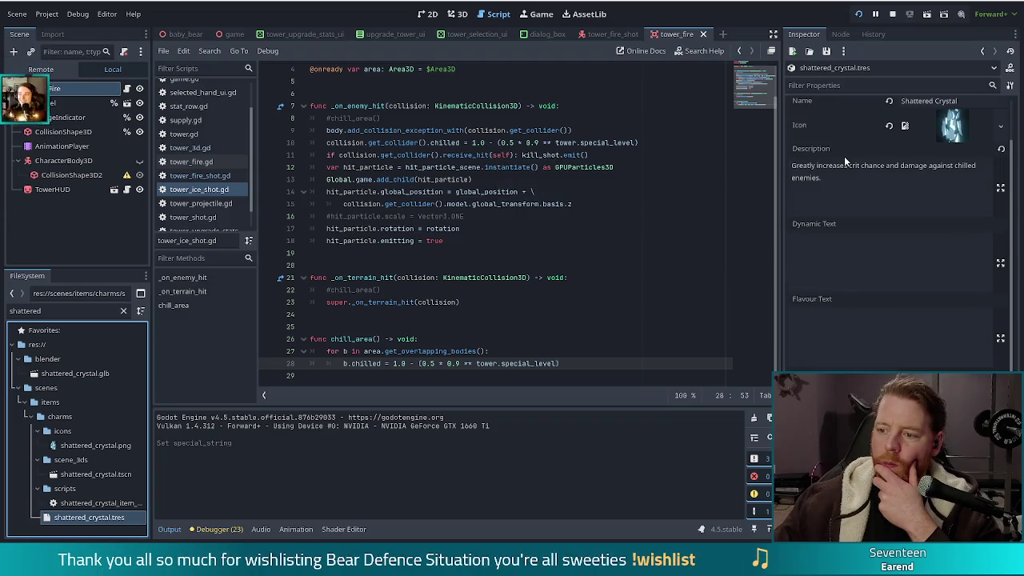
scroll(854, 364, up, 2)
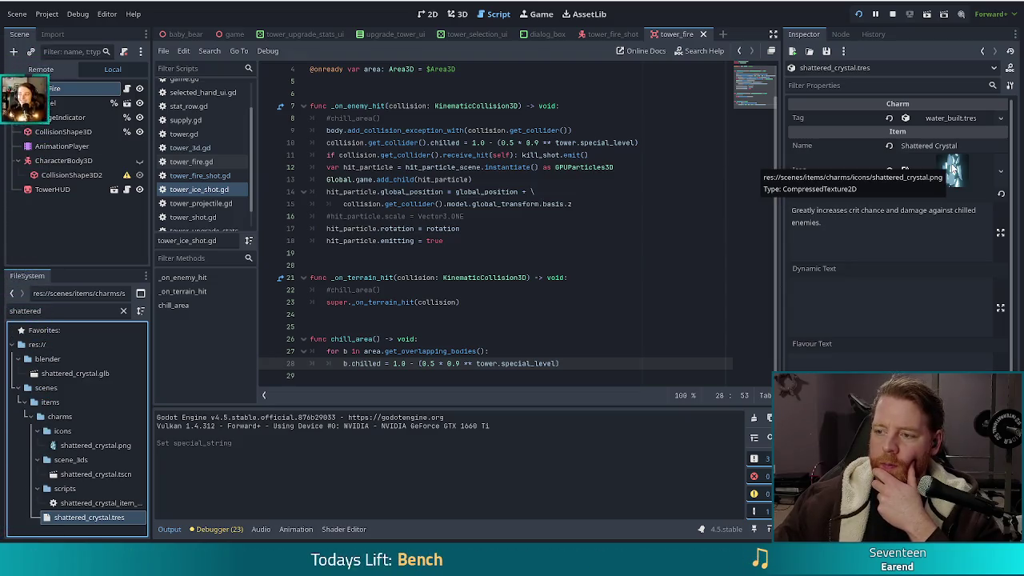
click(64, 311)
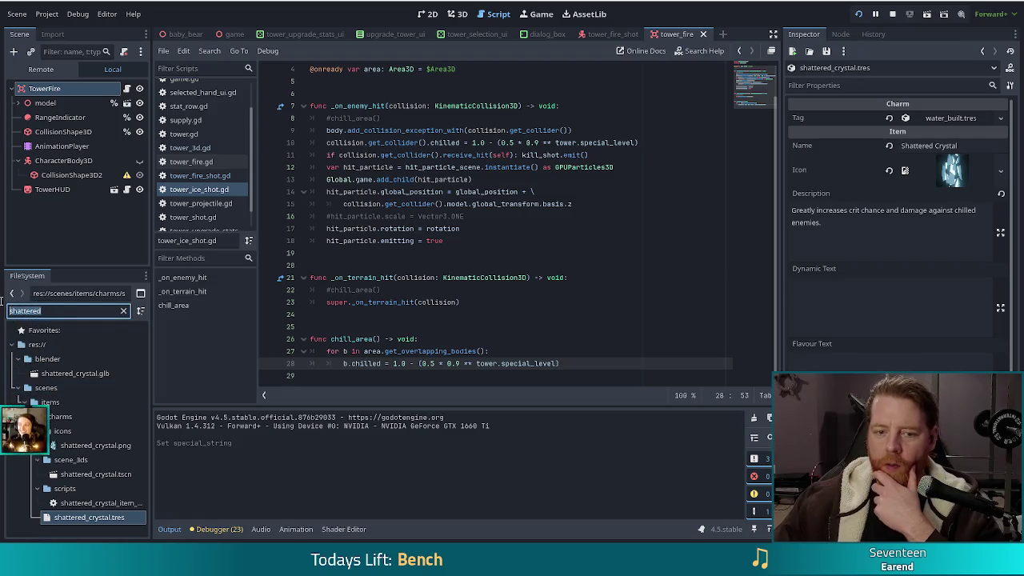
text(flare)
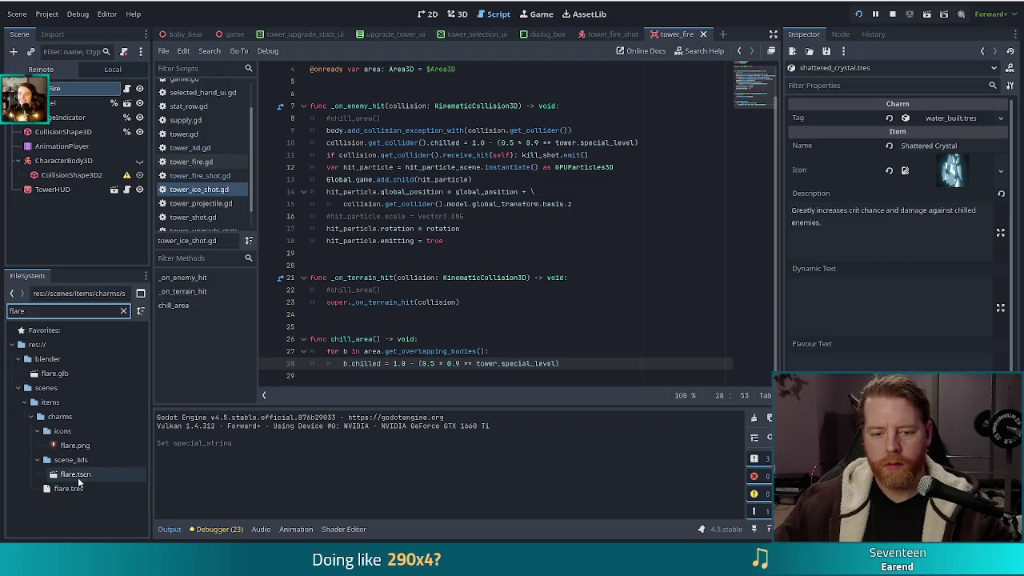
Open flare.tres to read its burn-damage description, then go to line 11's kill_shot emit call.
click(67, 489)
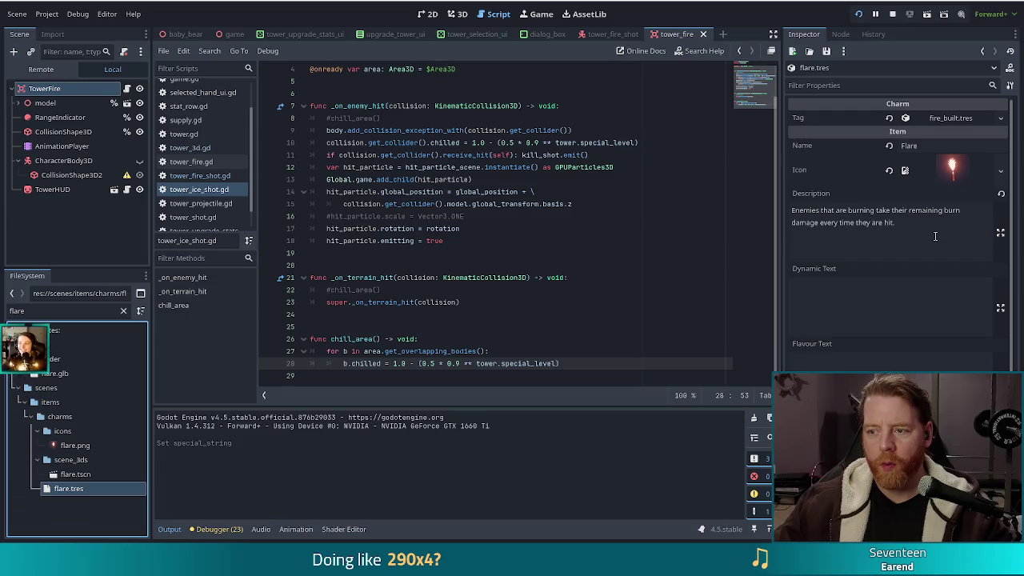
scroll(933, 235, down, 2)
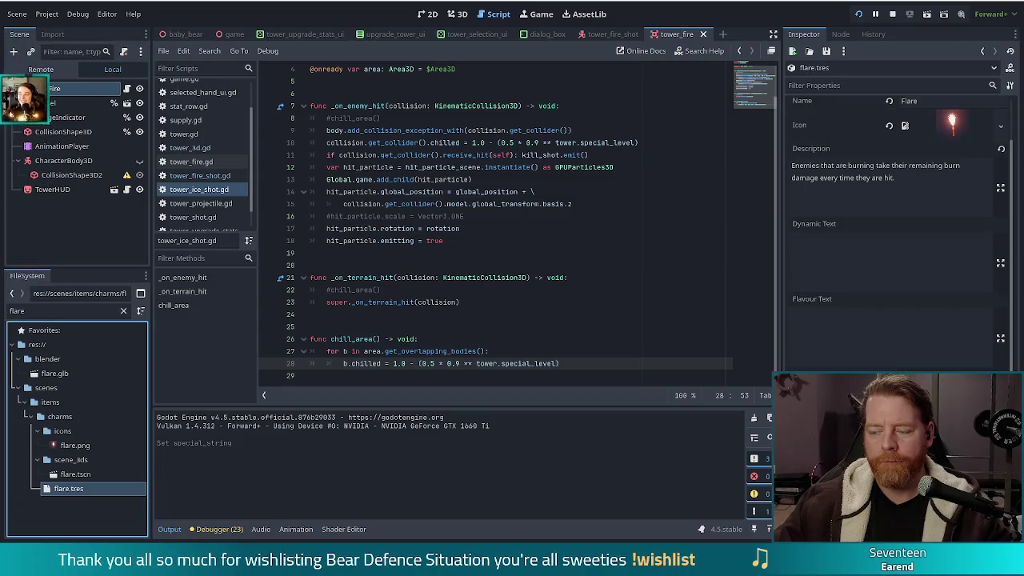
scroll(896, 232, up, 2)
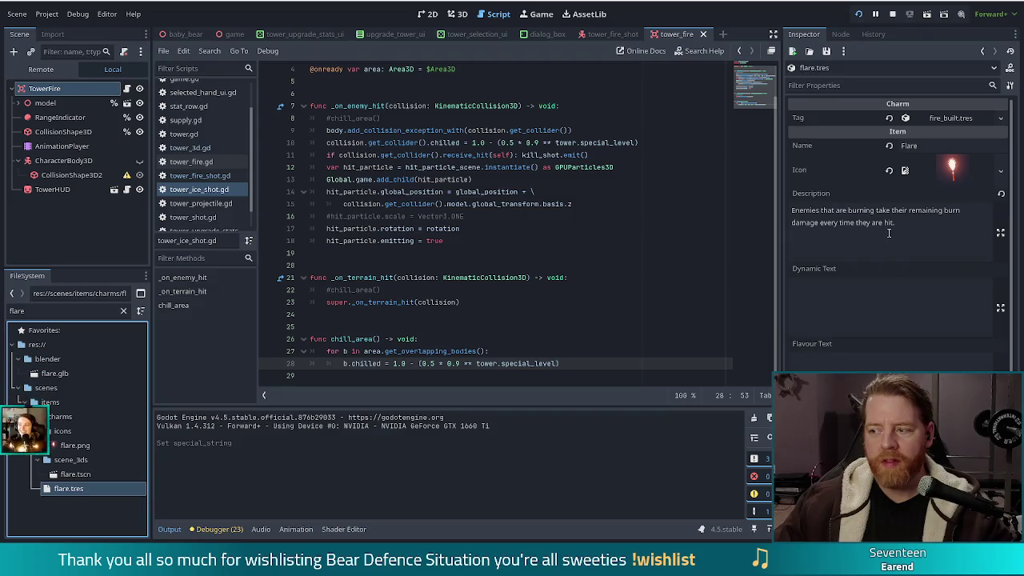
scroll(881, 264, down, 2)
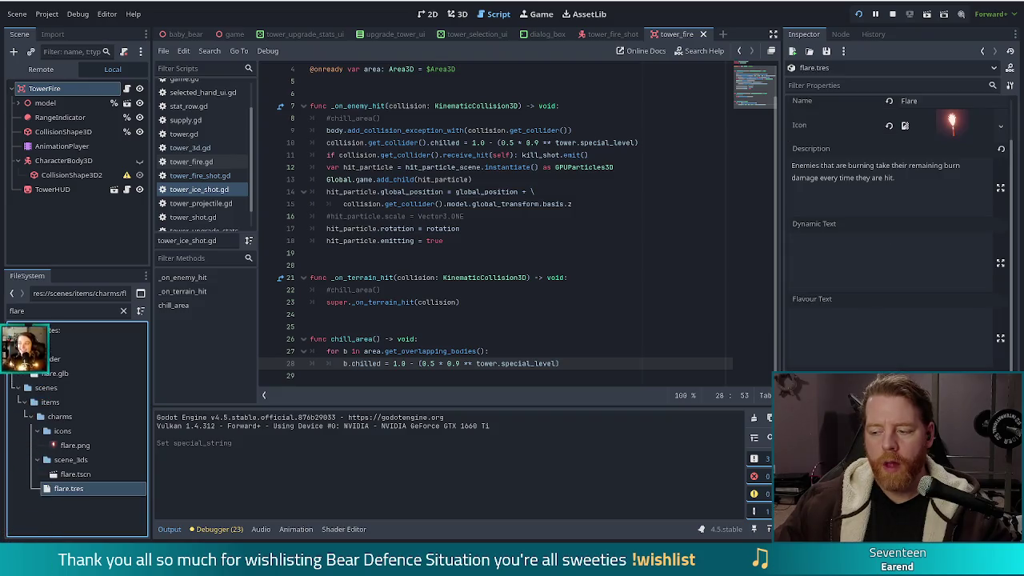
click(572, 156)
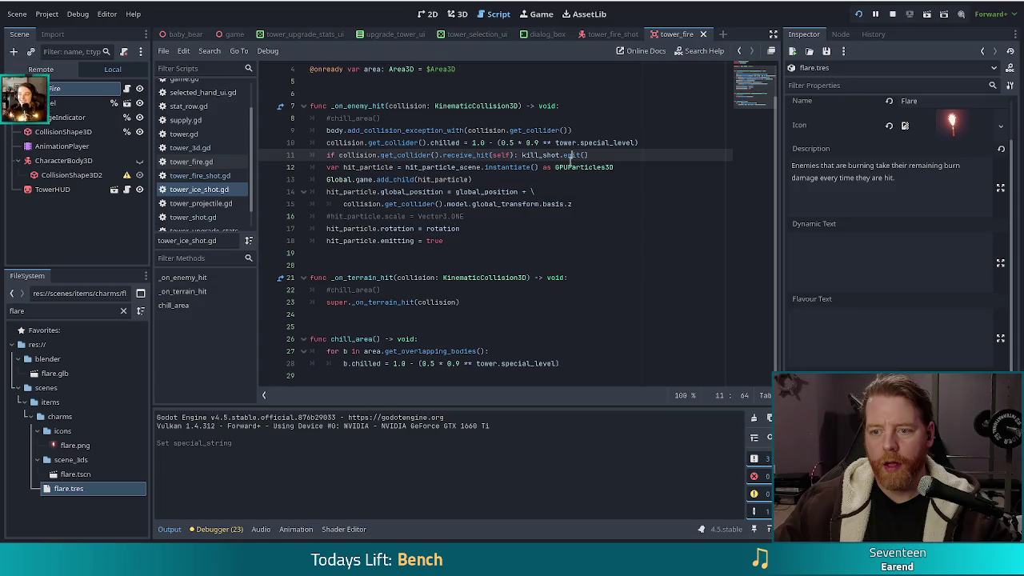
key(ctrl+shift+f)
Search all scripts for 'shattered_crystal' and open enemy_3d.gd at the chilled crit check.
text(shattere)
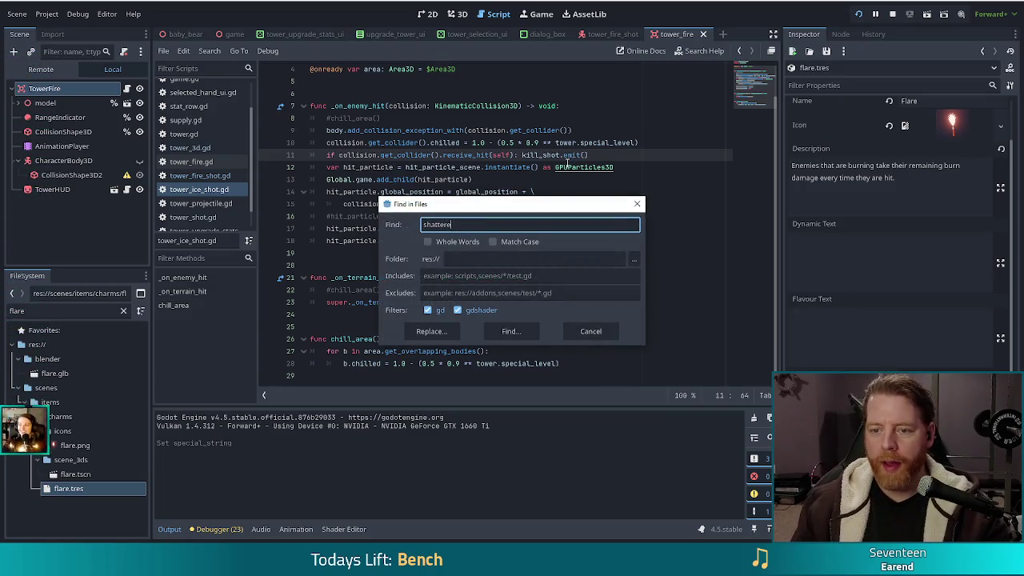
text(l)
click(522, 331)
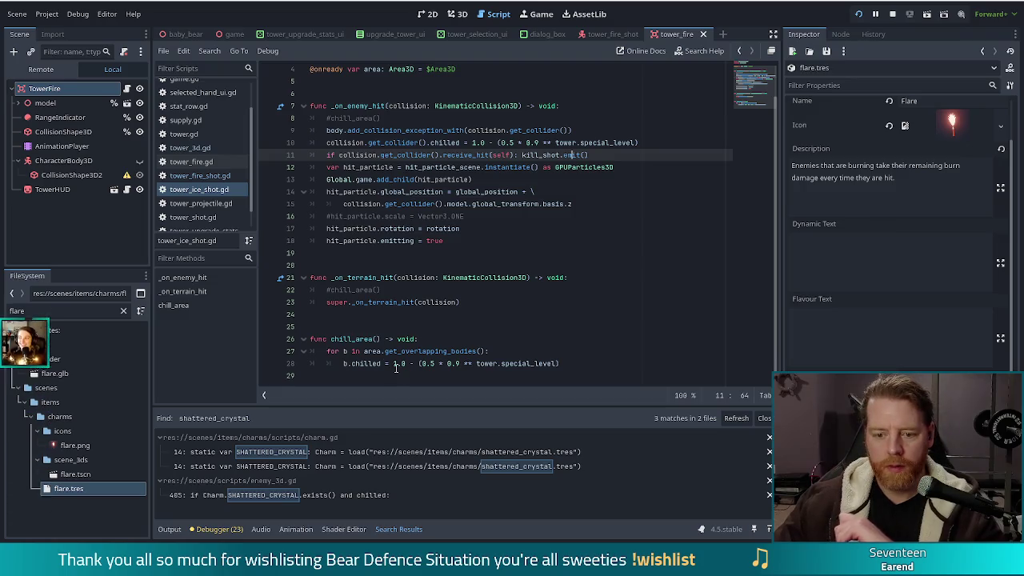
click(323, 494)
scroll(495, 282, down, 1)
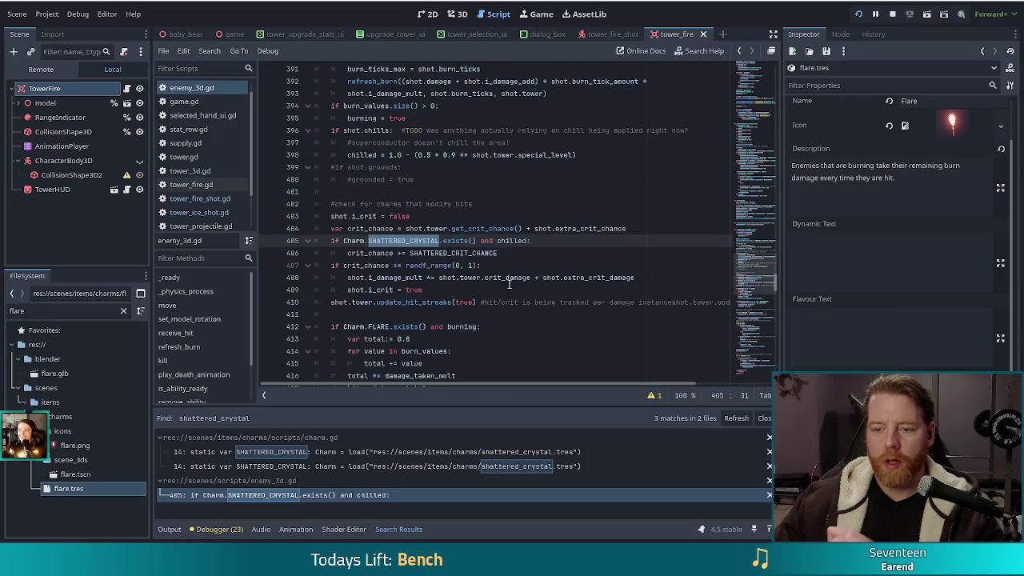
Jump from SHATTERED_CRIT_CHANCE on line 406 to its 0.25 definition near the top.
click(487, 253)
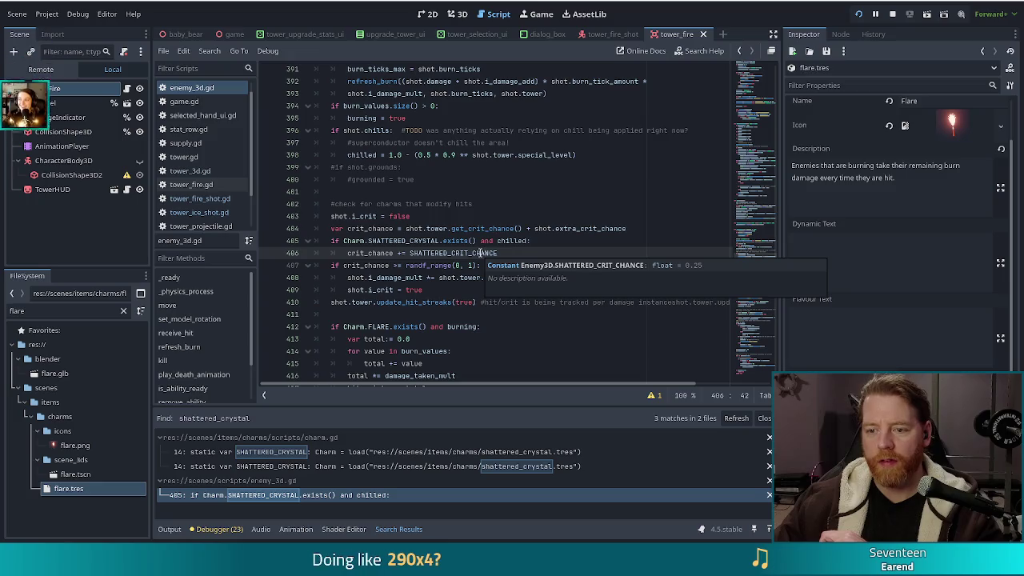
ctrl+click(433, 253)
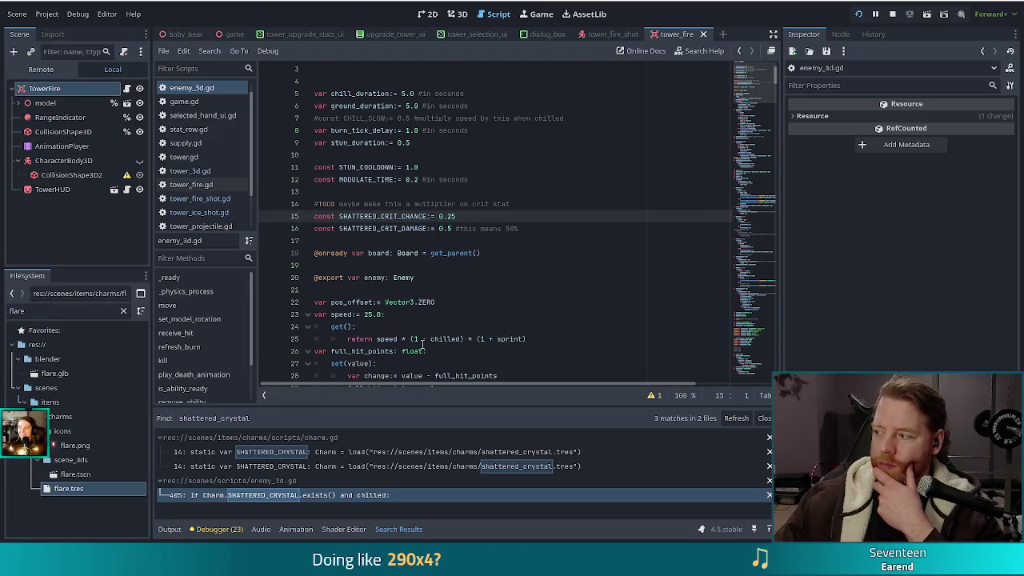
mouse_move(407, 351)
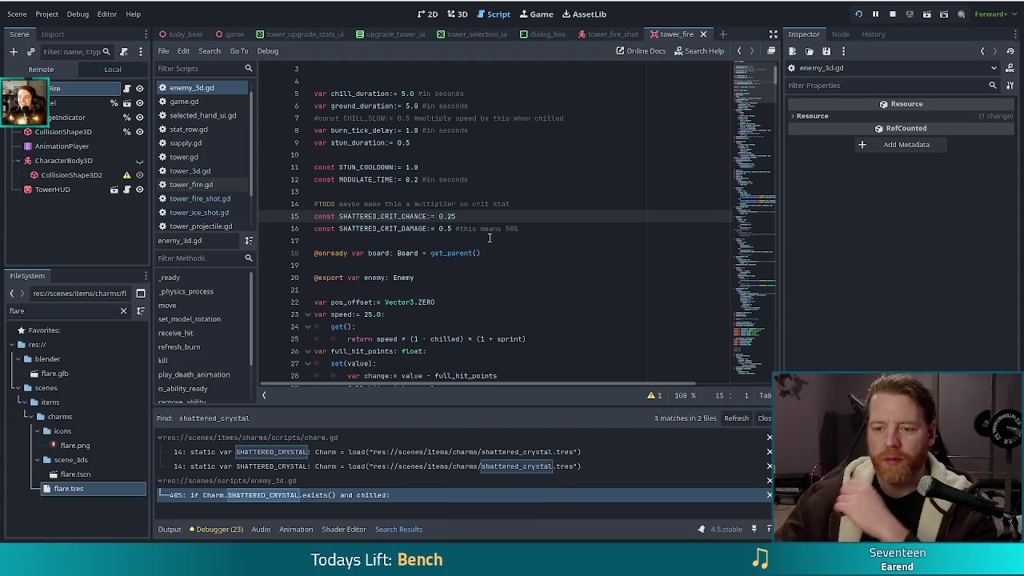
click(539, 228)
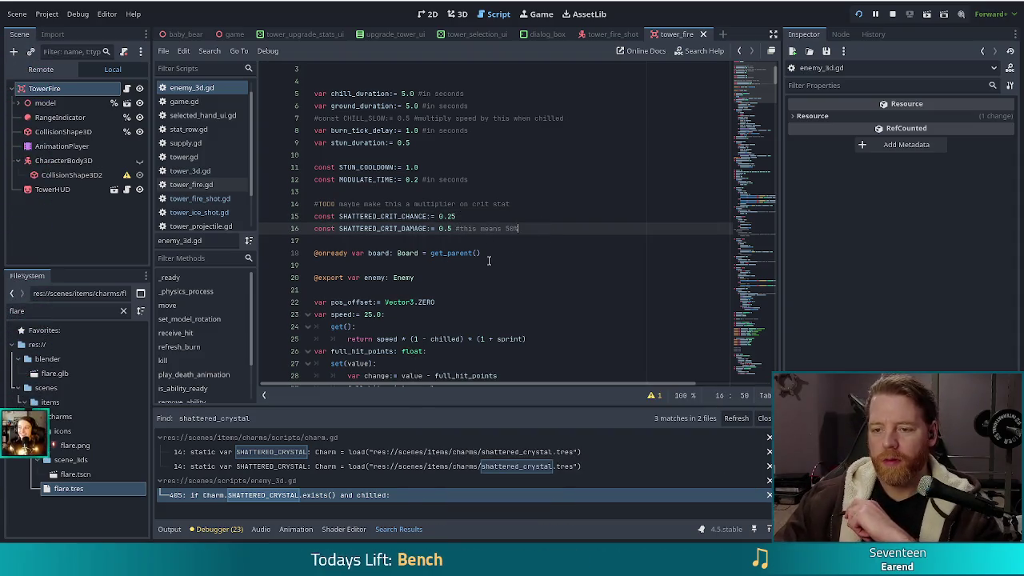
drag(448, 203, 537, 201)
click(368, 204)
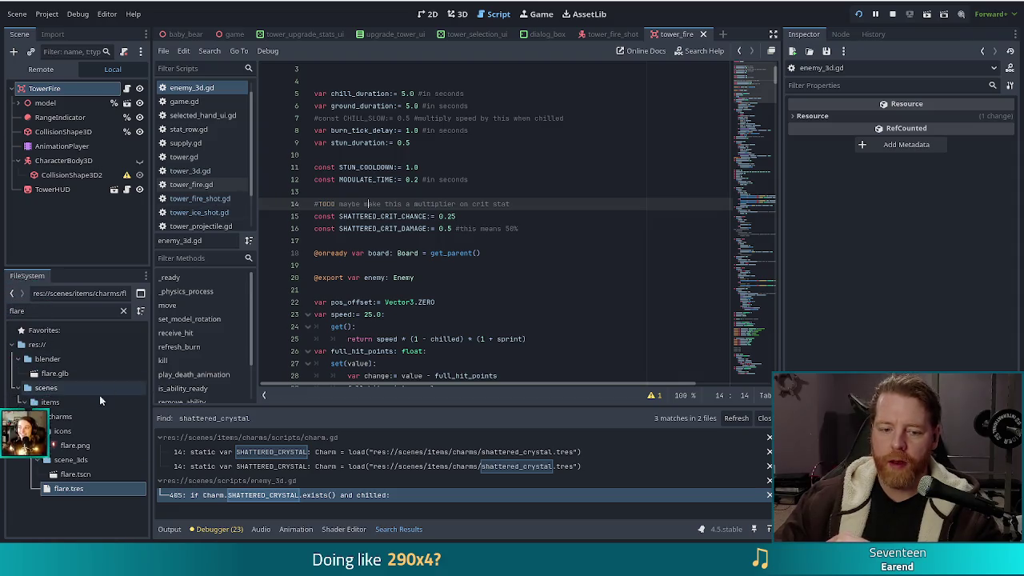
click(447, 216)
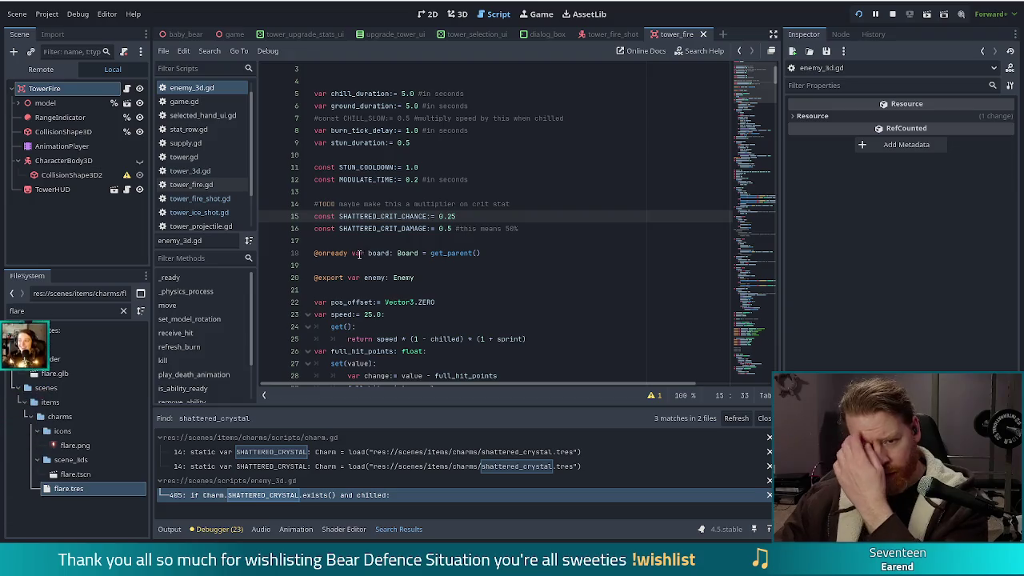
click(504, 217)
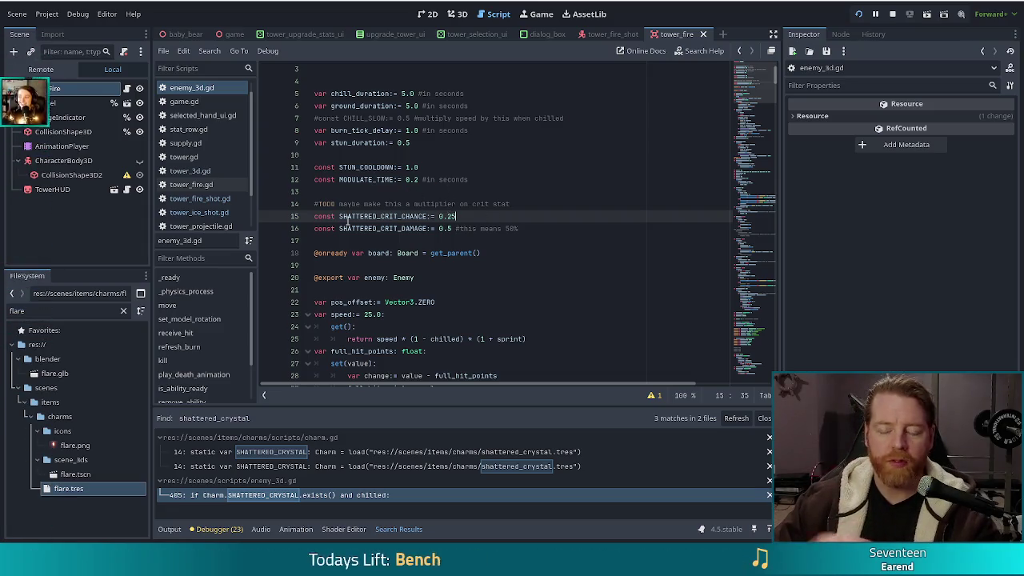
click(46, 309)
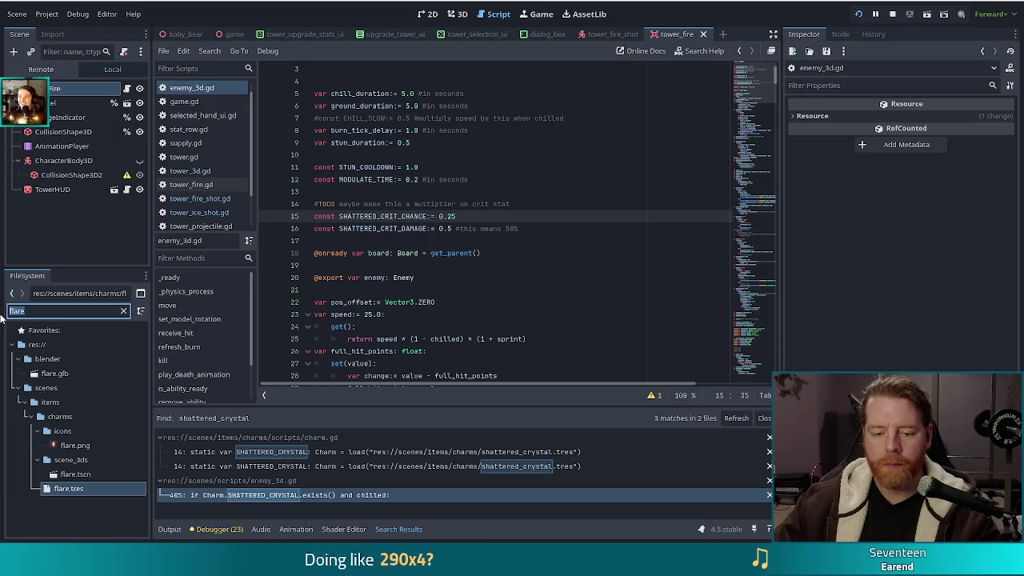
click(449, 254)
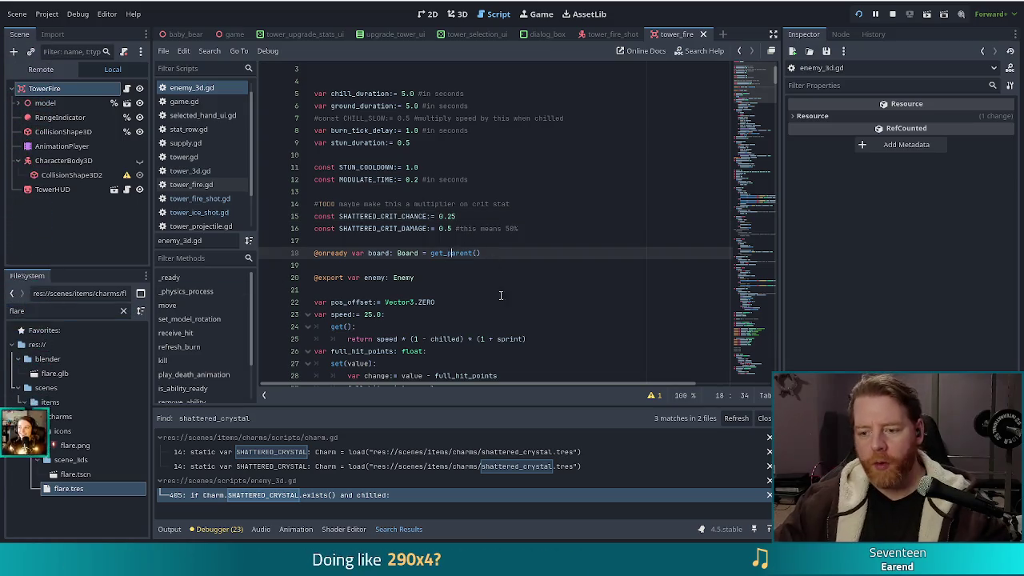
Search the project for 'flare' and review the FLARE burning damage code at line 412.
click(438, 291)
key(ctrl+shift+f)
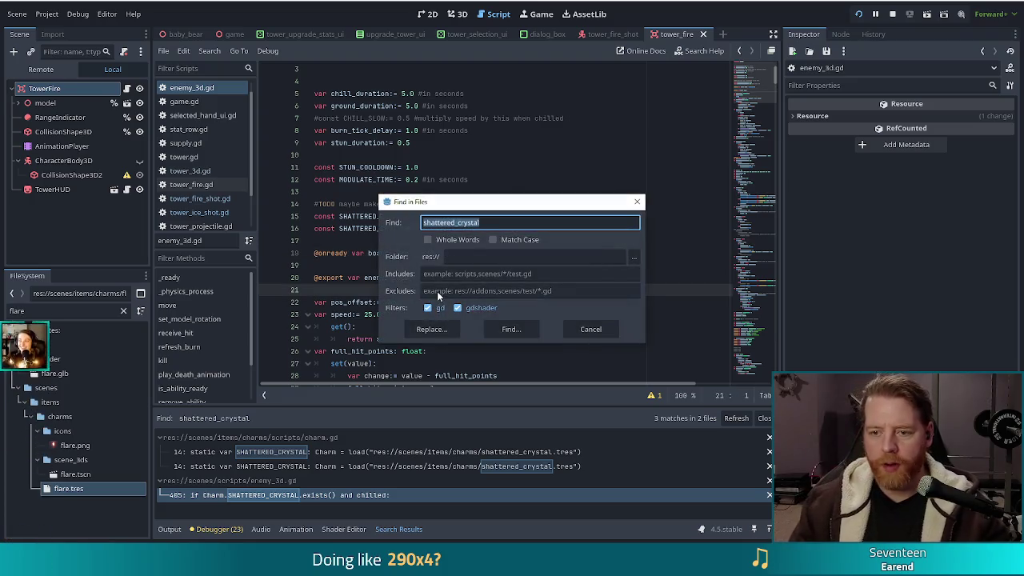
text(flare)
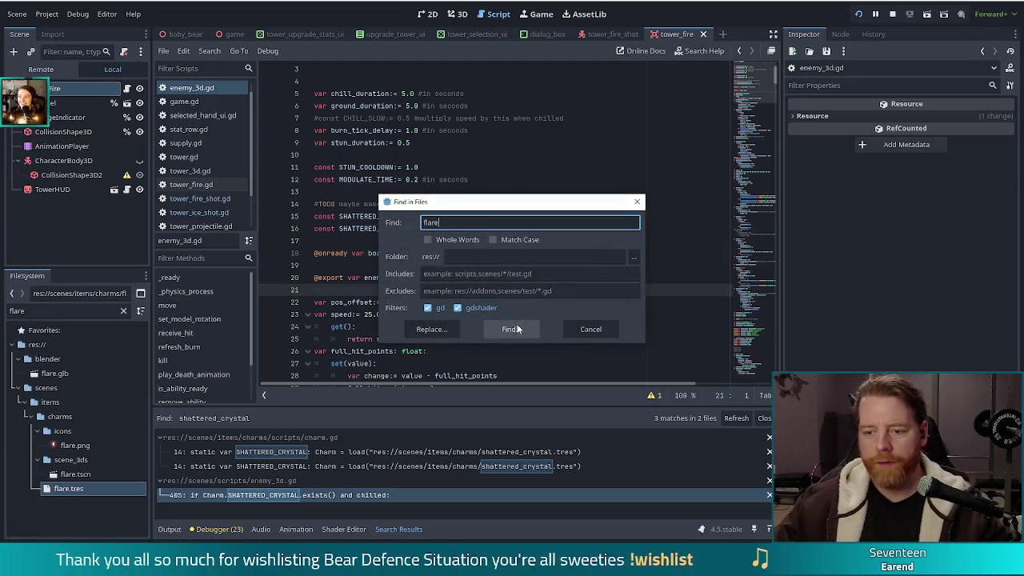
click(510, 329)
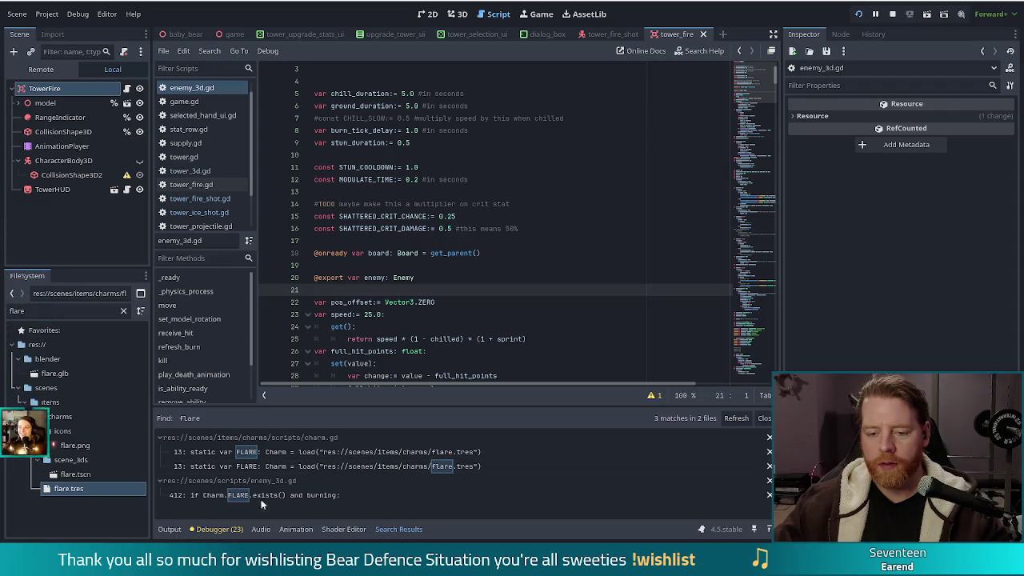
click(309, 495)
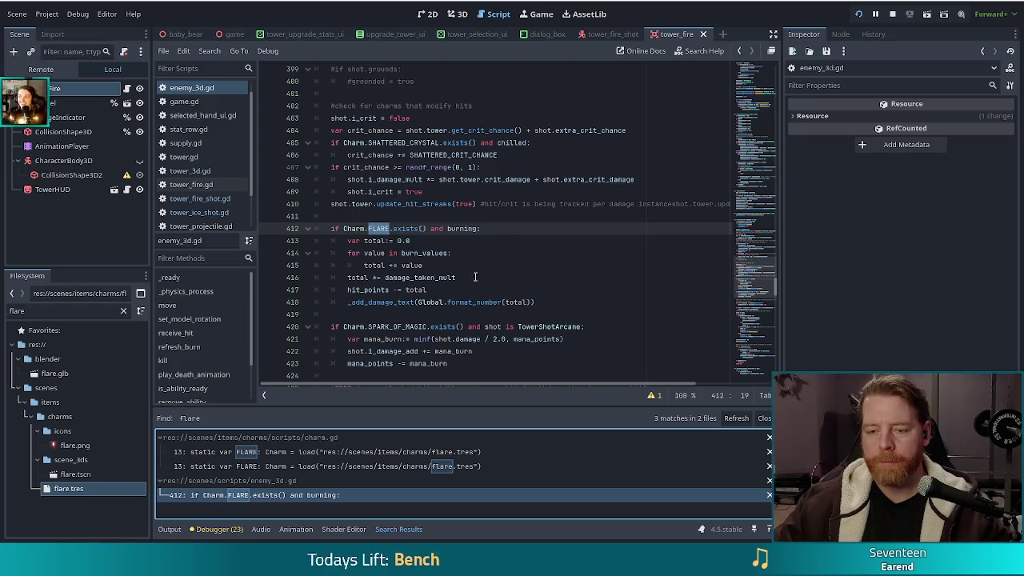
click(384, 304)
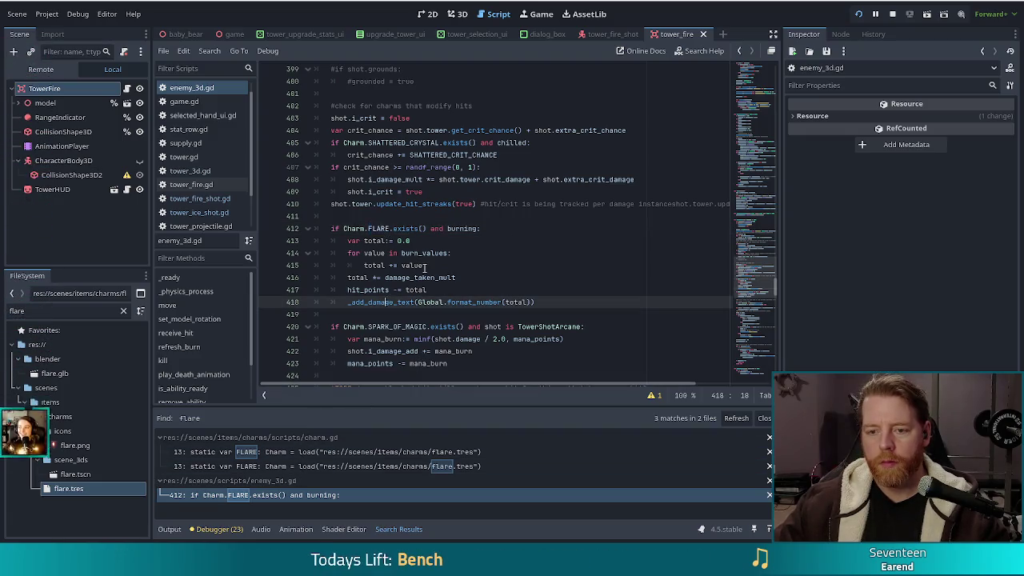
click(424, 266)
click(418, 290)
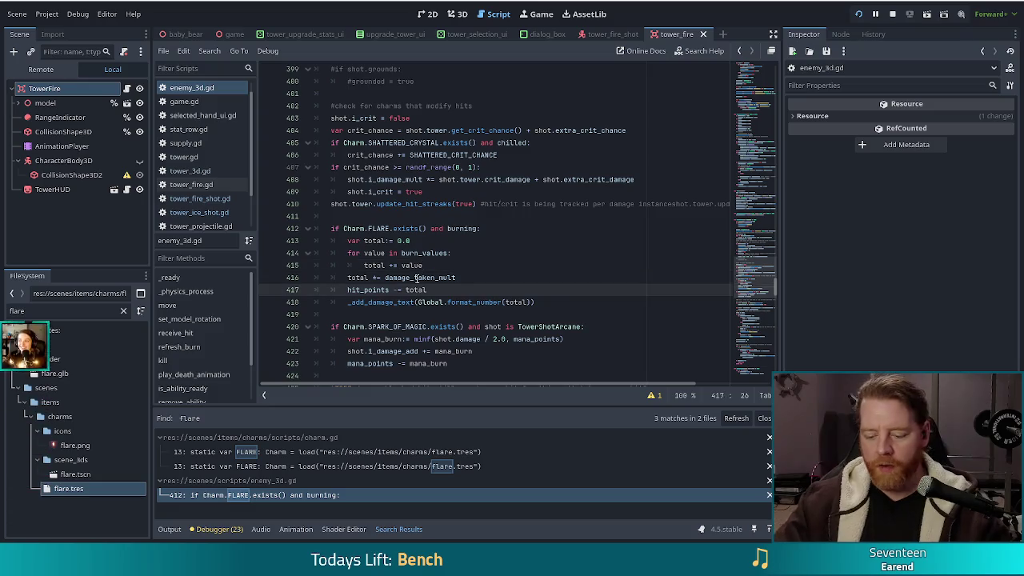
Run a project-wide search for 'spark_of'.
key(ctrl+shift+f)
text(spoark_of)
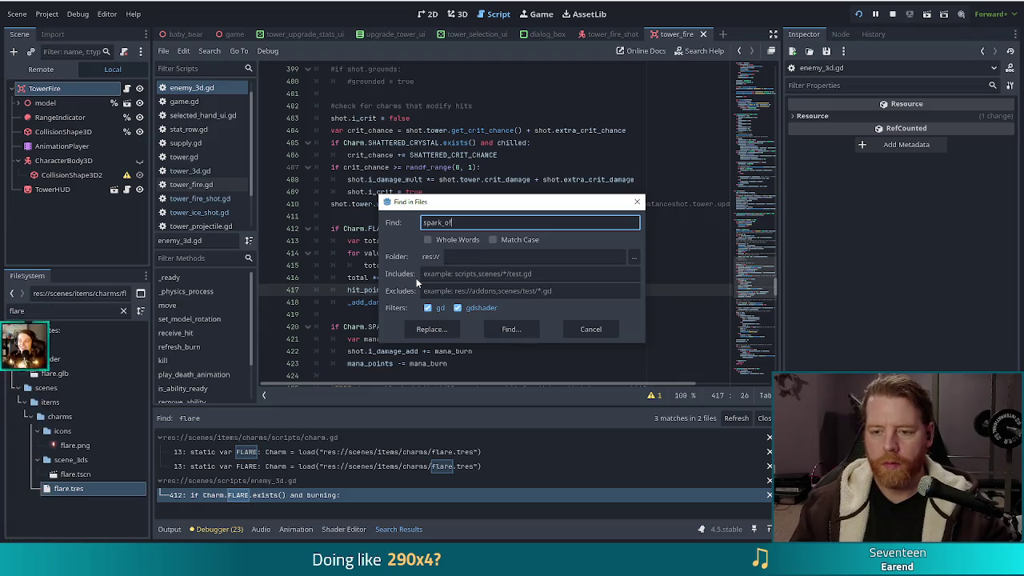
key(Return)
Open the line 420 SPARK_OF_MAGIC check in enemy_3d.gd and select its arcane-shot condition.
click(328, 494)
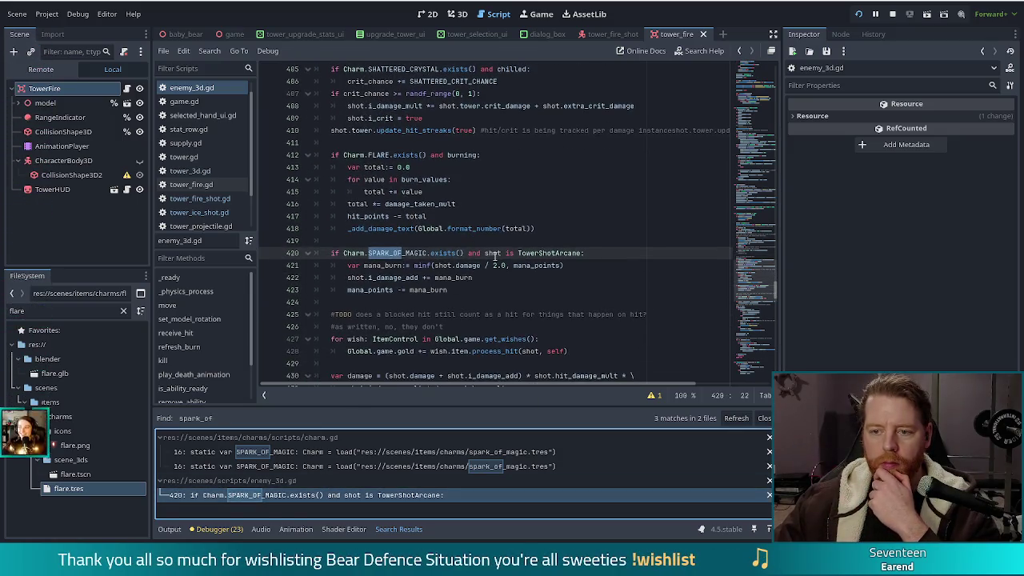
click(470, 266)
click(441, 278)
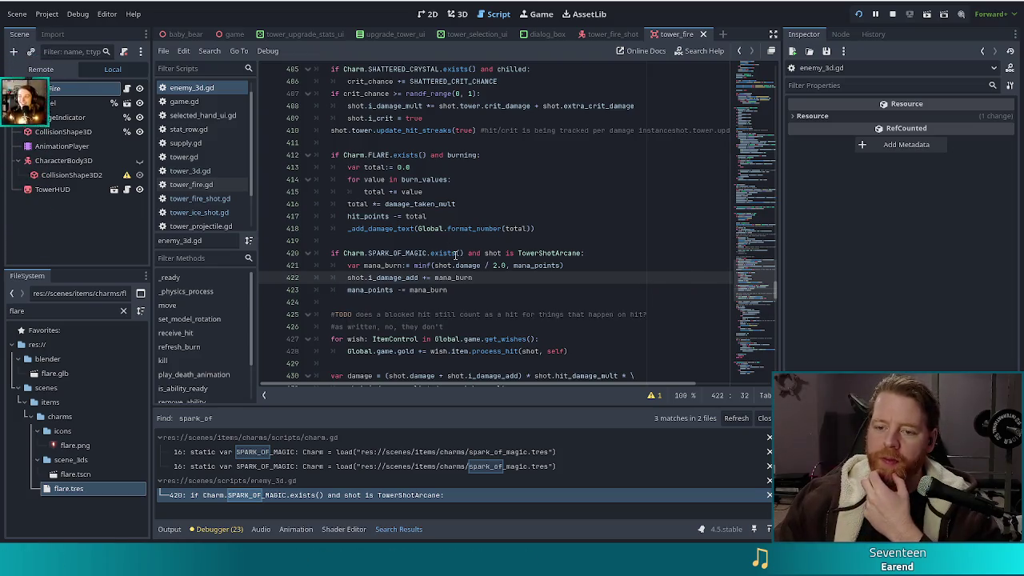
click(457, 253)
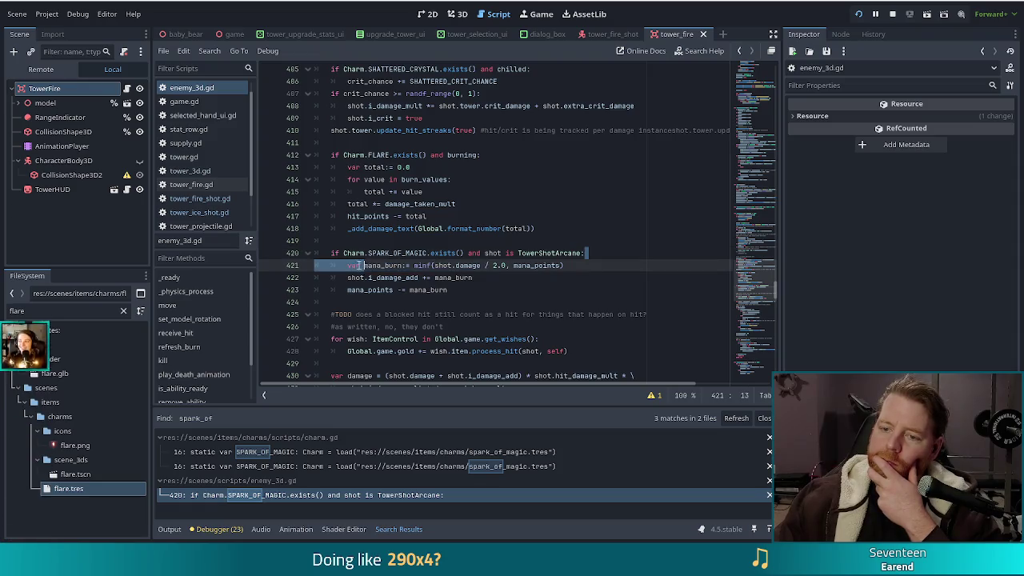
shift+click(332, 253)
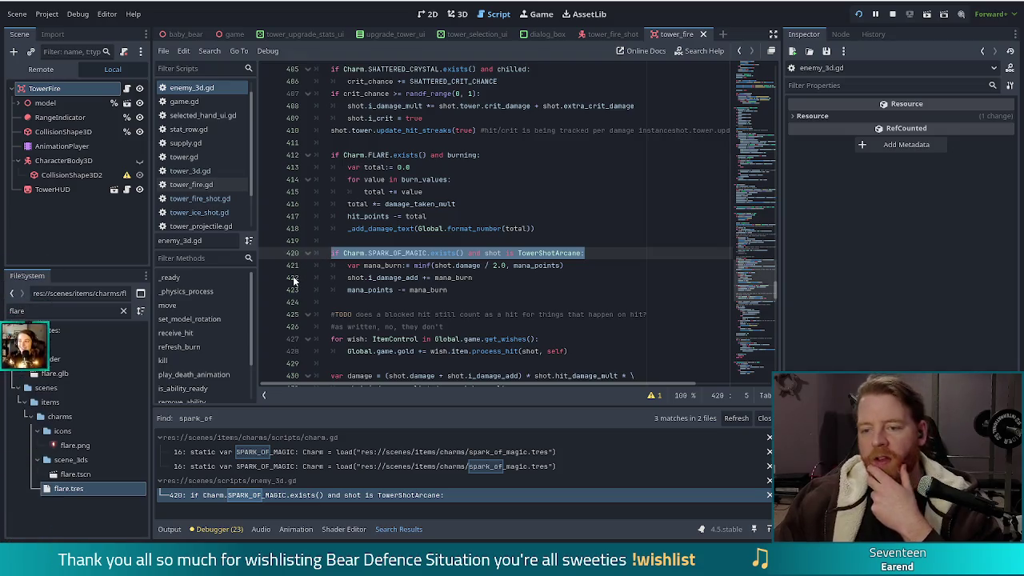
scroll(387, 257, up, 10)
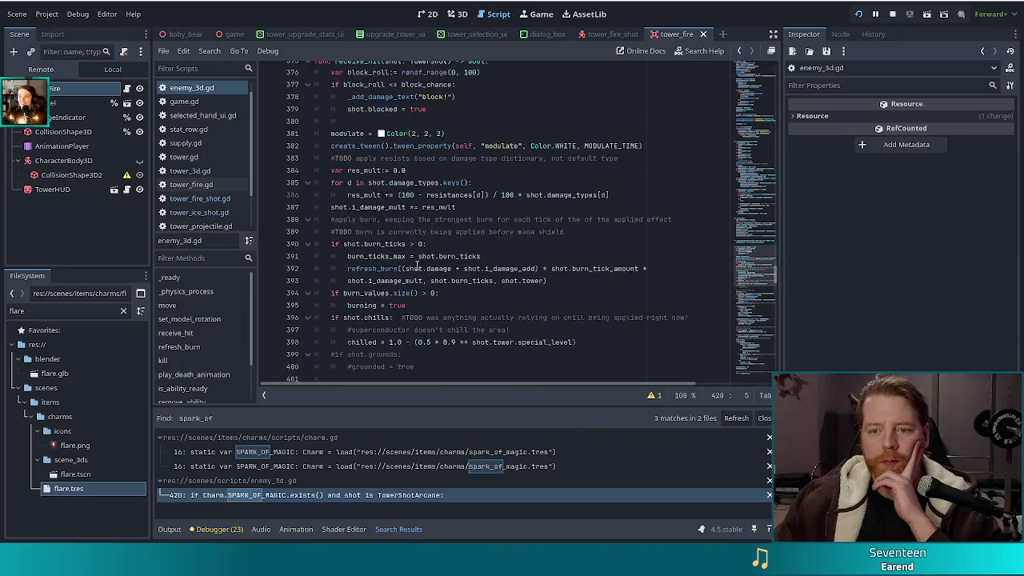
scroll(416, 267, up, 3)
scroll(407, 264, down, 9)
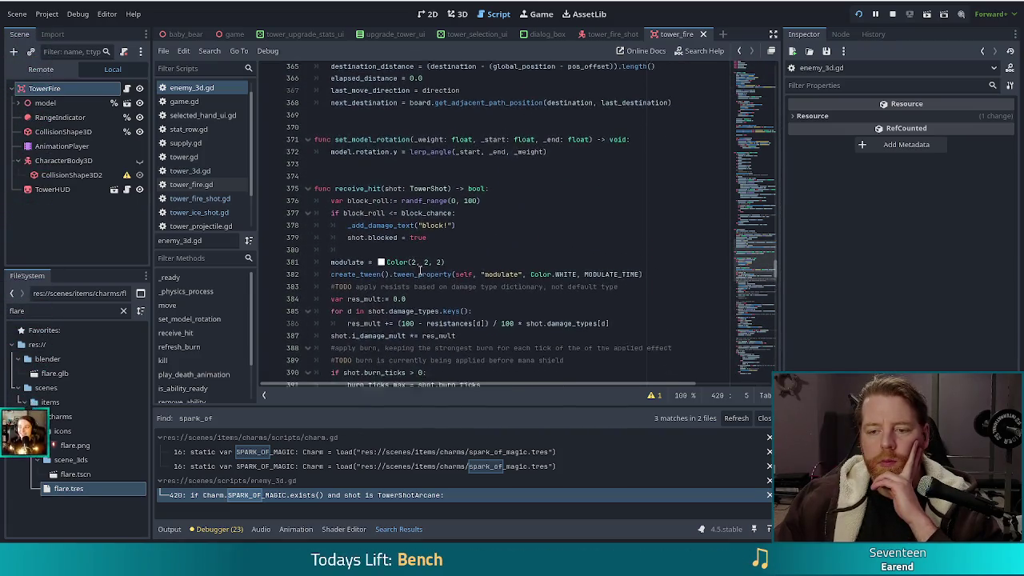
scroll(408, 264, down, 7)
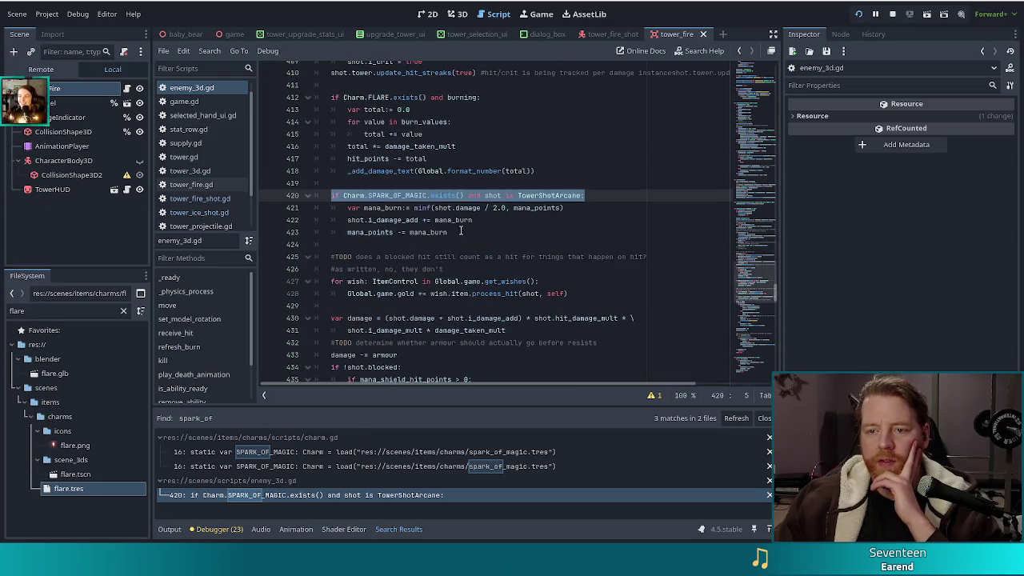
scroll(461, 231, up, 2)
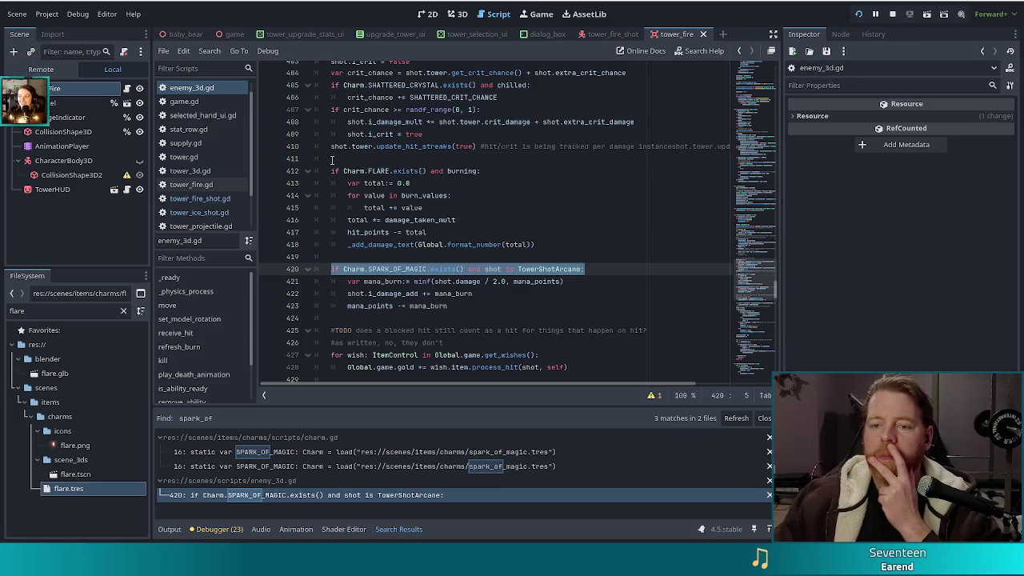
drag(431, 171, 331, 171)
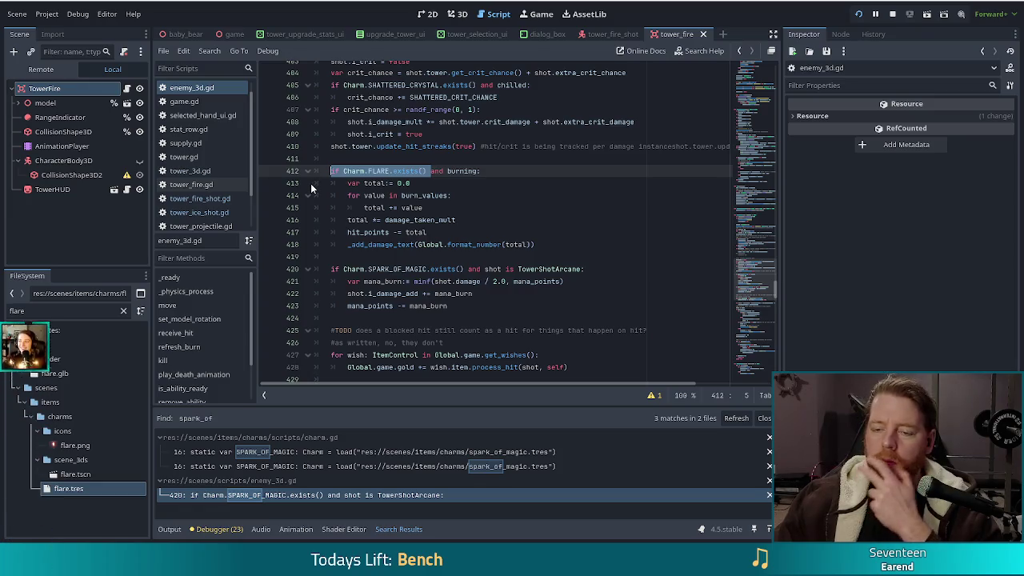
click(499, 170)
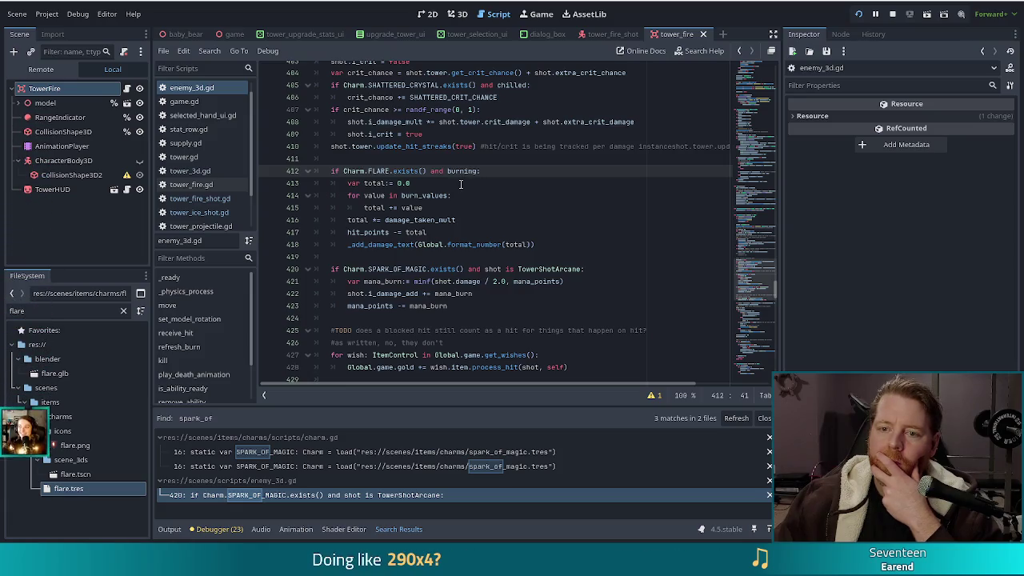
key(Return)
text(burn)
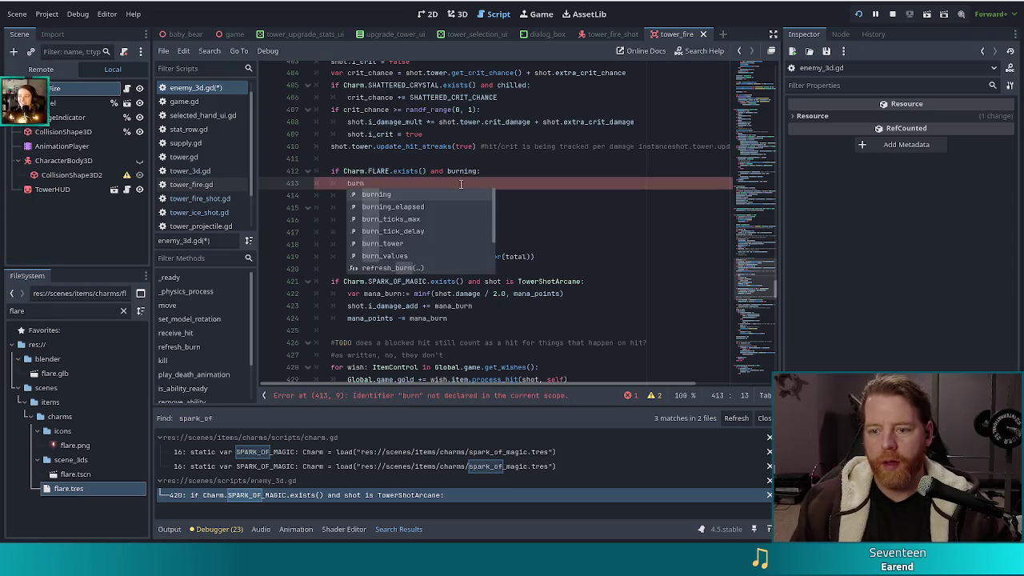
key(BackSpace)
key(BackSpace)
key(BackSpace)
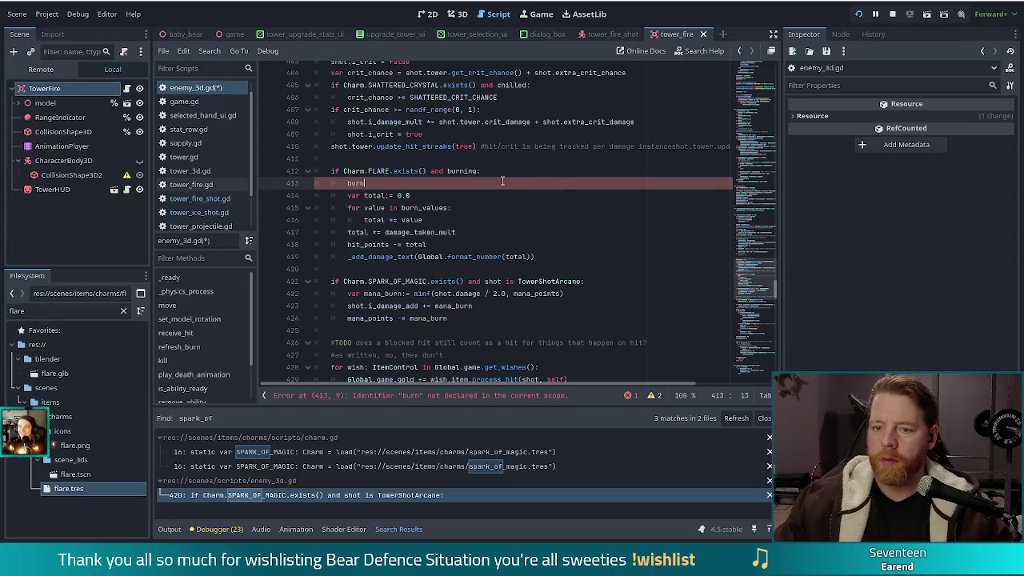
key(ctrl+s)
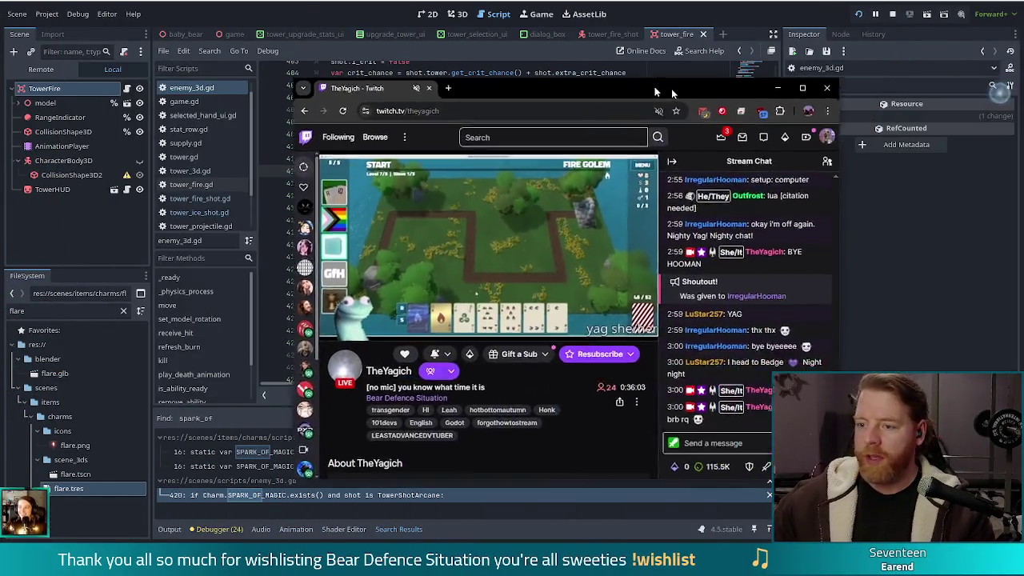
Move the Chrome window showing the Bear Defence Situation stream over the Godot editor.
drag(713, 36, 565, 77)
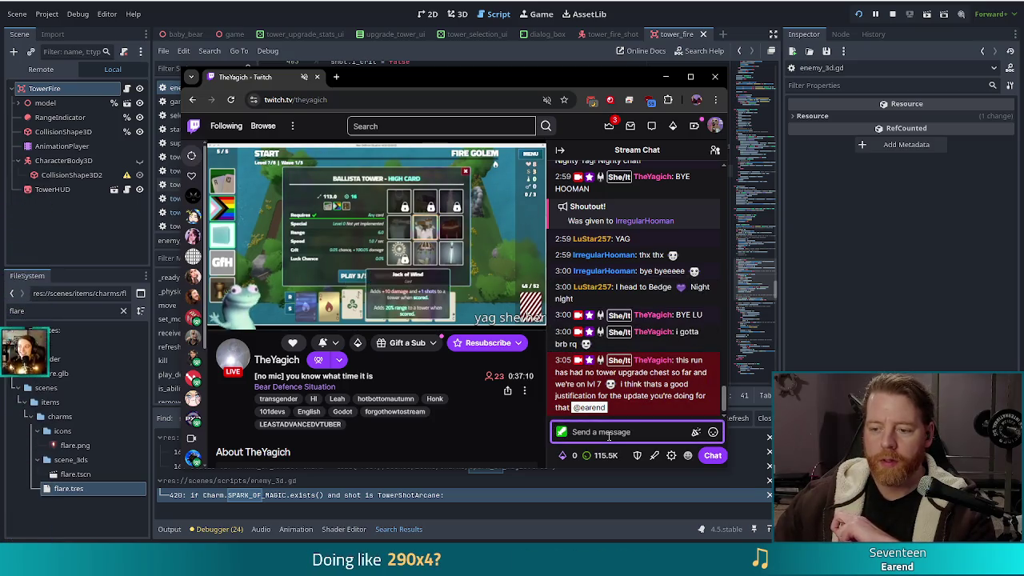
Send chat messages 'oof that's terrible rng', 'and I think it's basically 50/50 rn', and 'not quite, but close'.
text(oof that's)
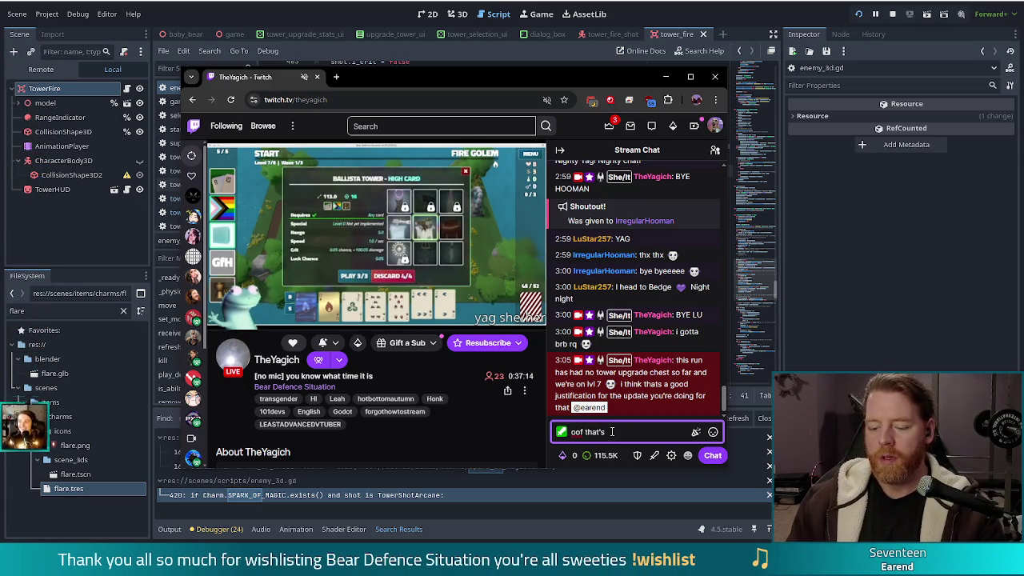
text( terrible rng)
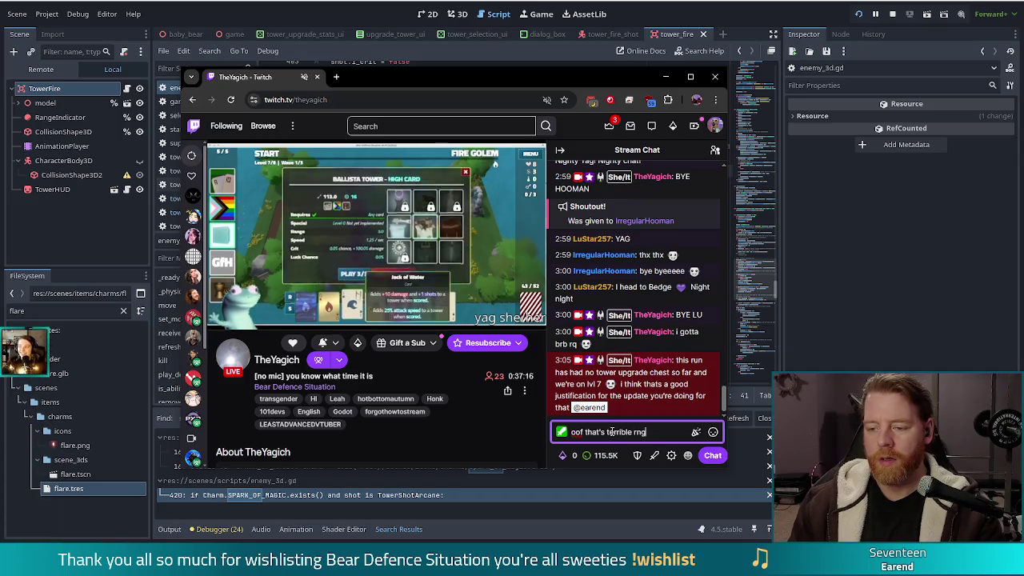
key(Return)
text(and I t)
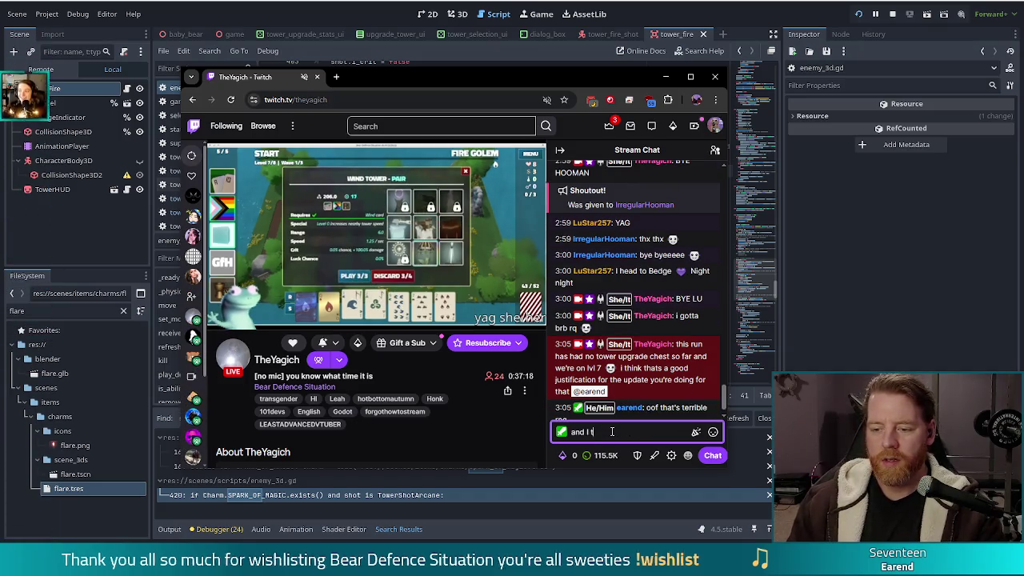
text(hink it's basically )
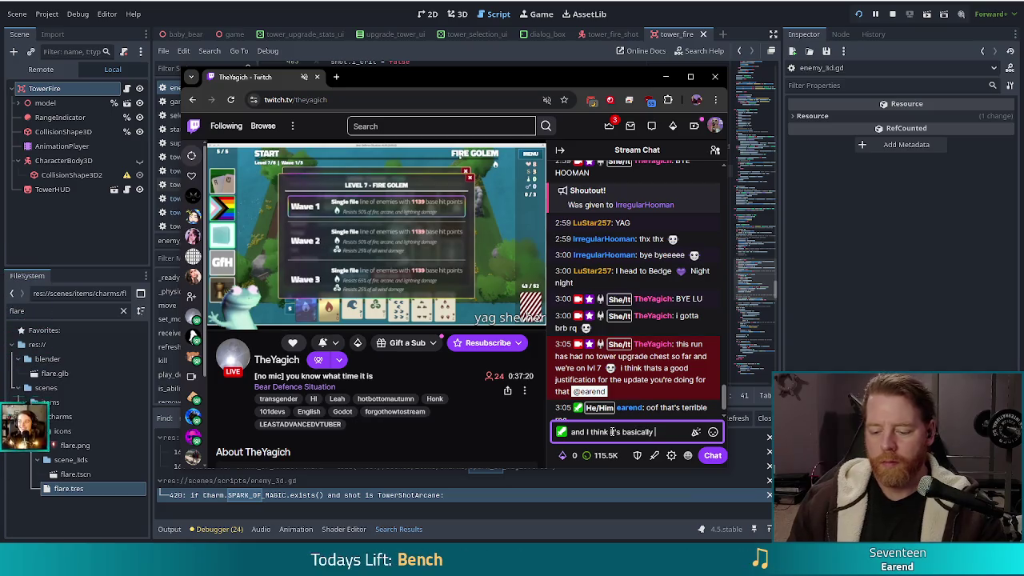
text(50/50)
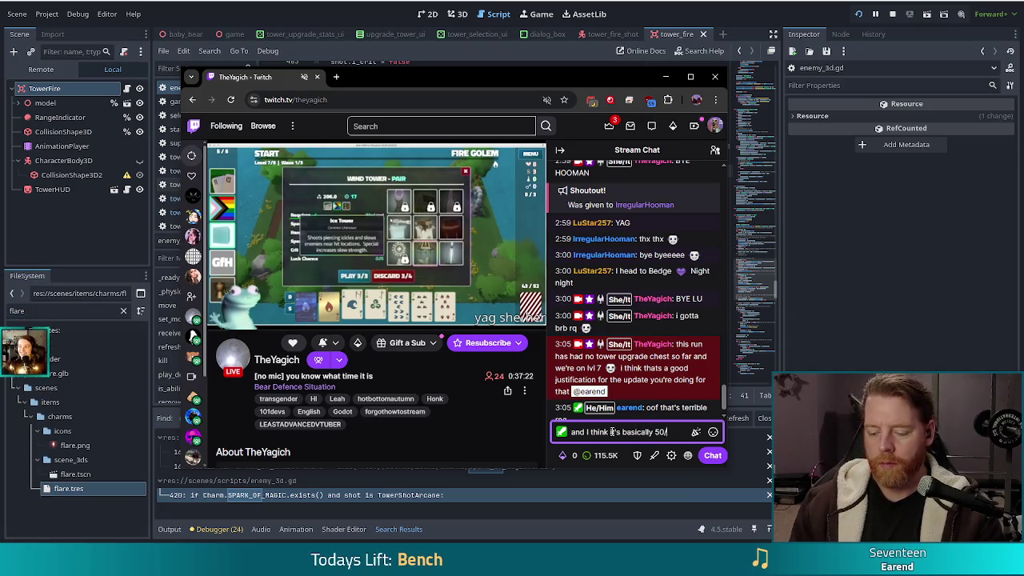
text( rn)
key(Return)
text(not)
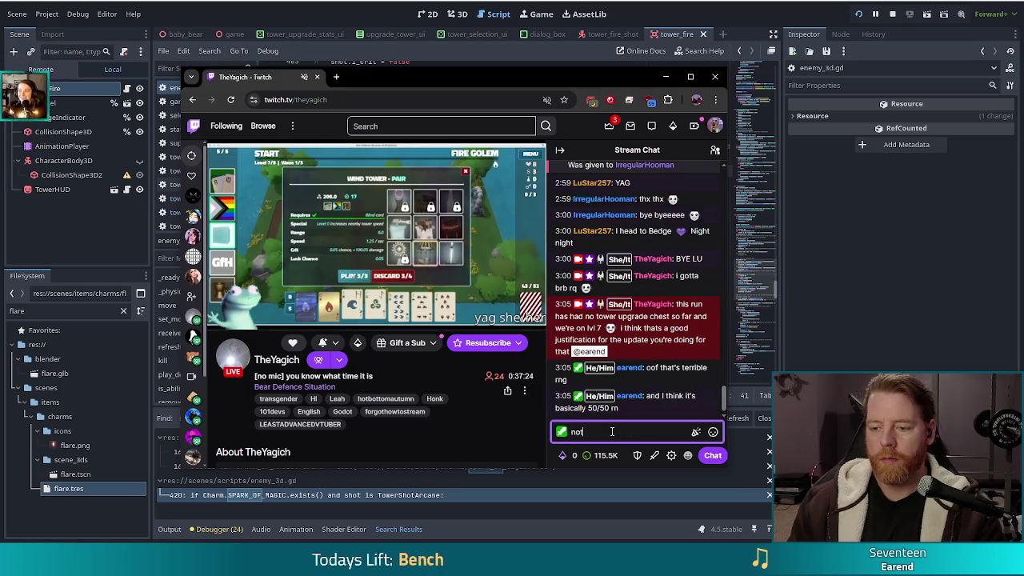
text( quite, )
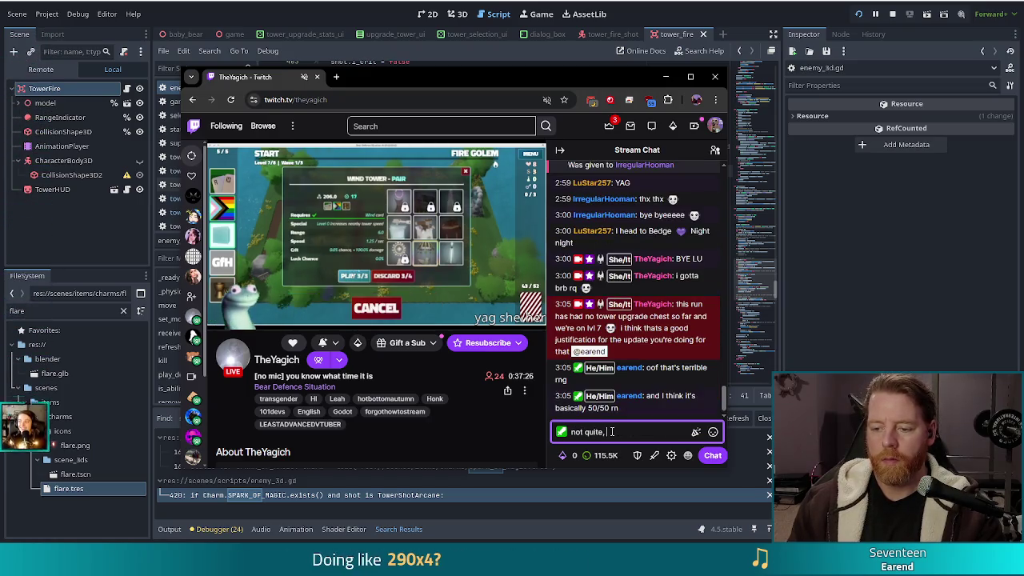
text(but close)
key(Return)
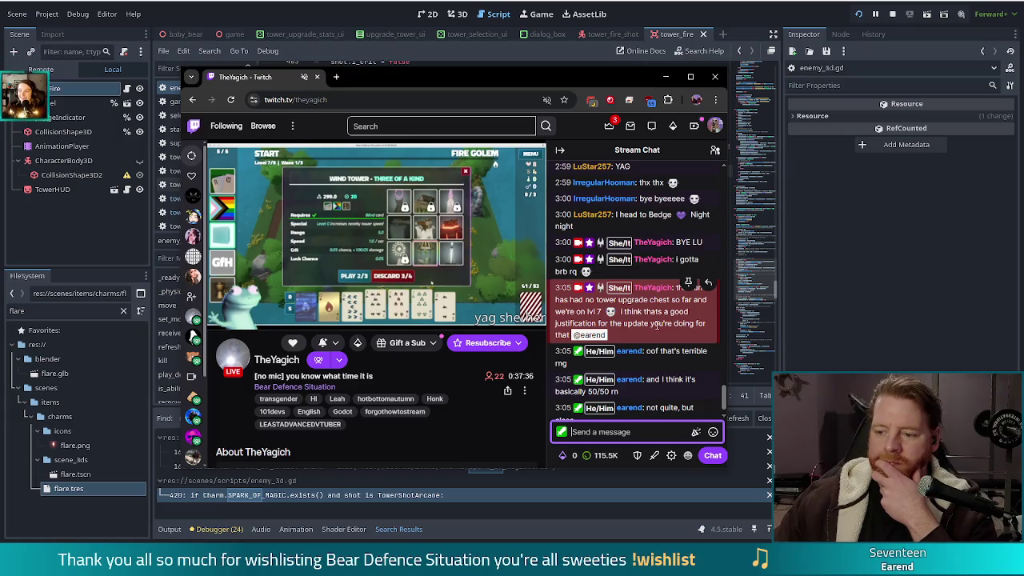
scroll(650, 344, down, 1)
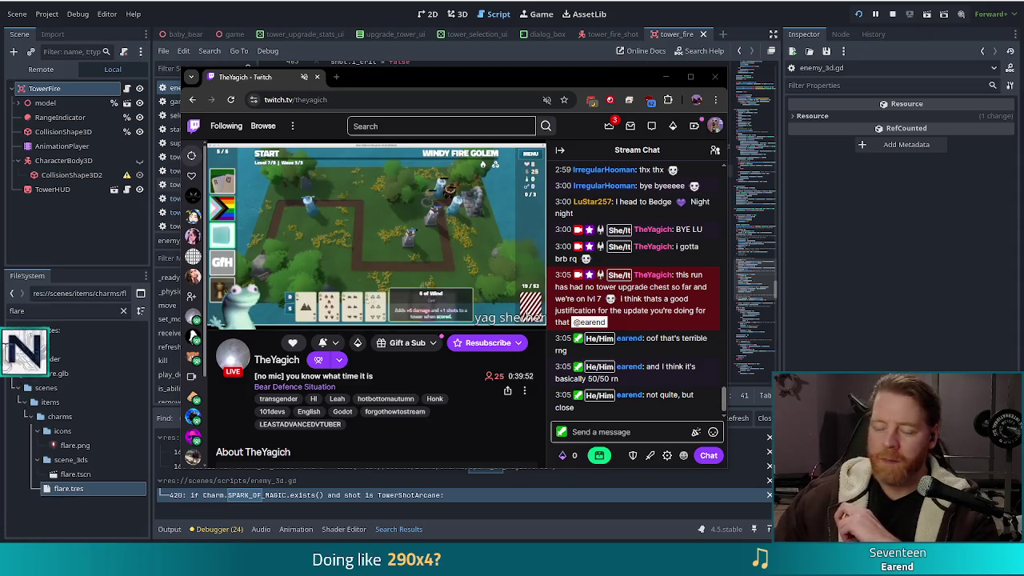
click(476, 72)
mouse_move(312, 290)
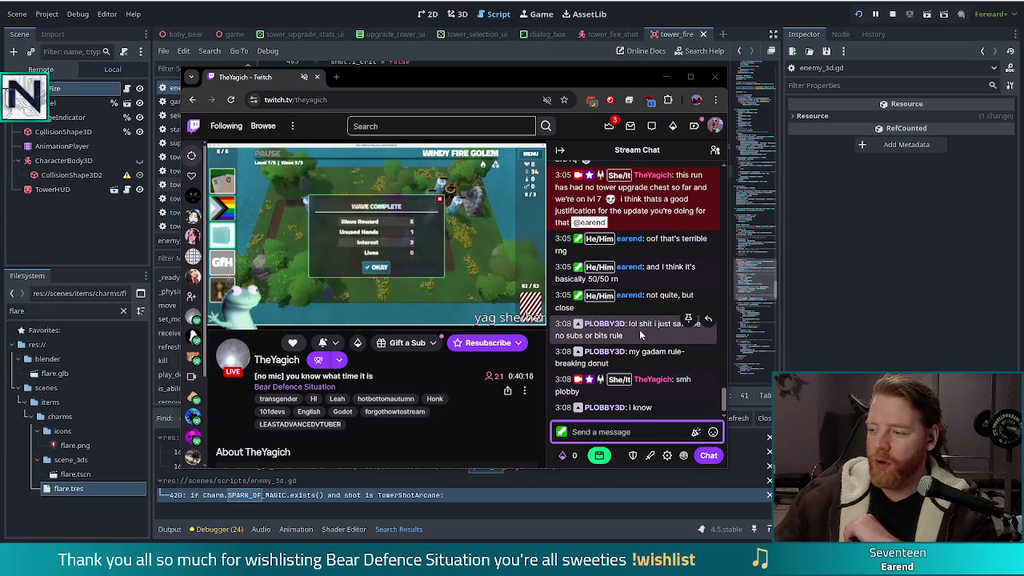
mouse_move(343, 247)
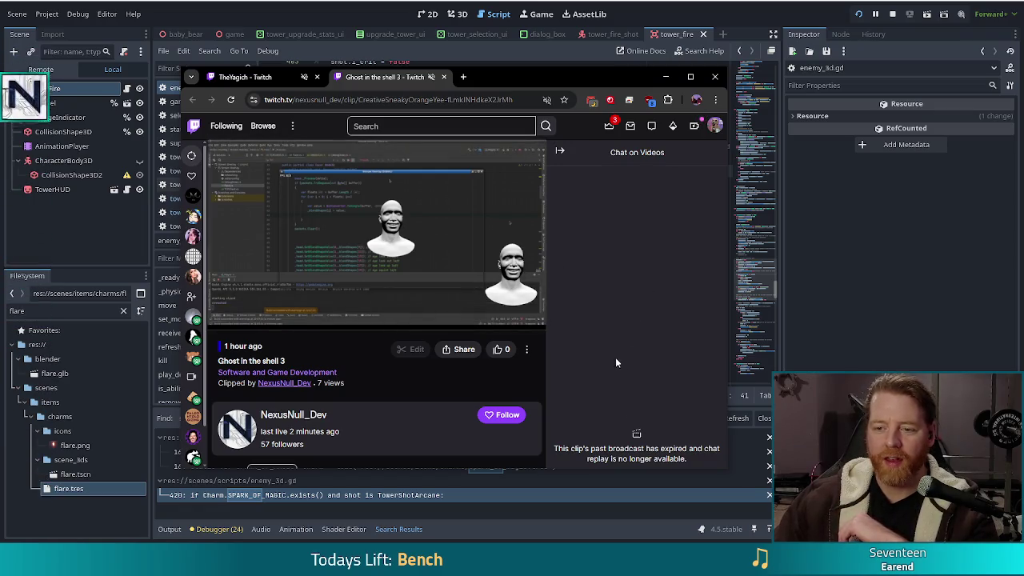
mouse_move(488, 251)
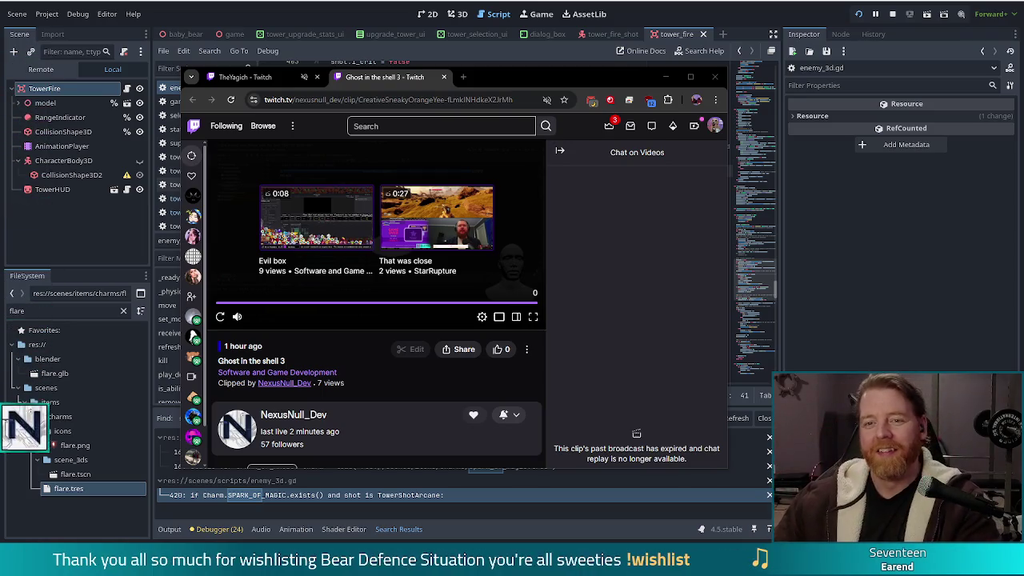
click(444, 77)
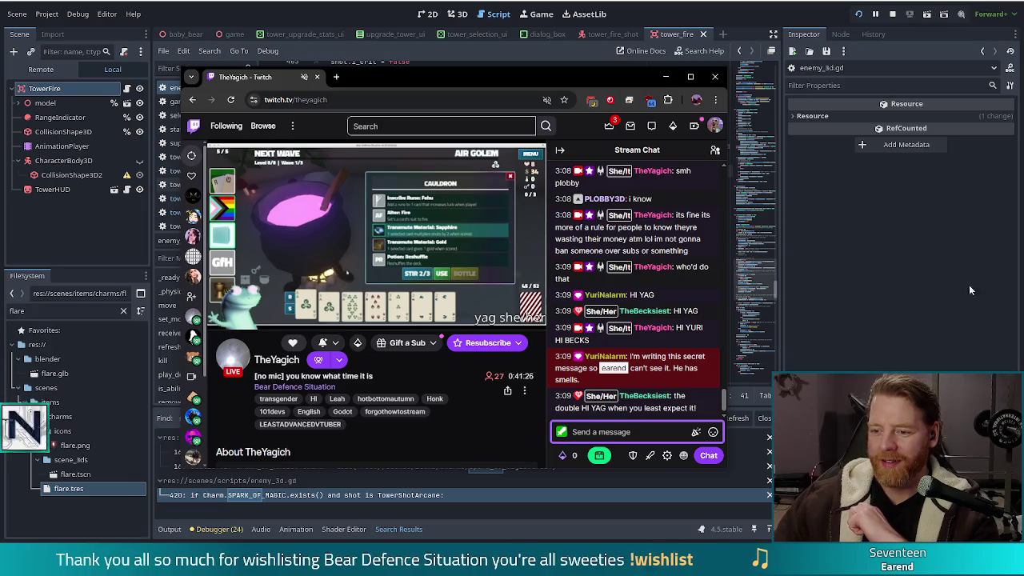
Reply to two viewers' chat messages with greetings addressed to each by name.
click(704, 352)
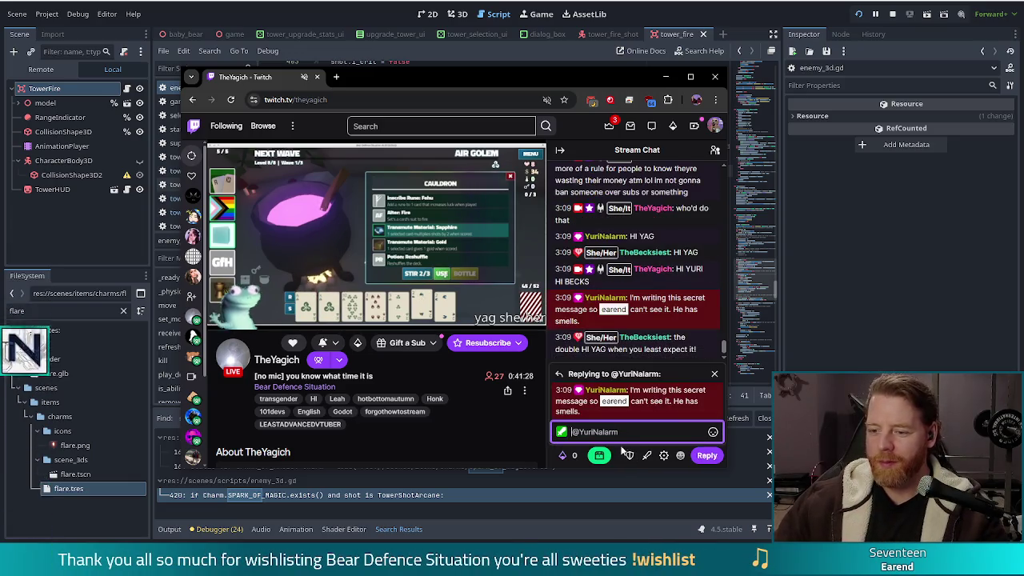
text(HI Y)
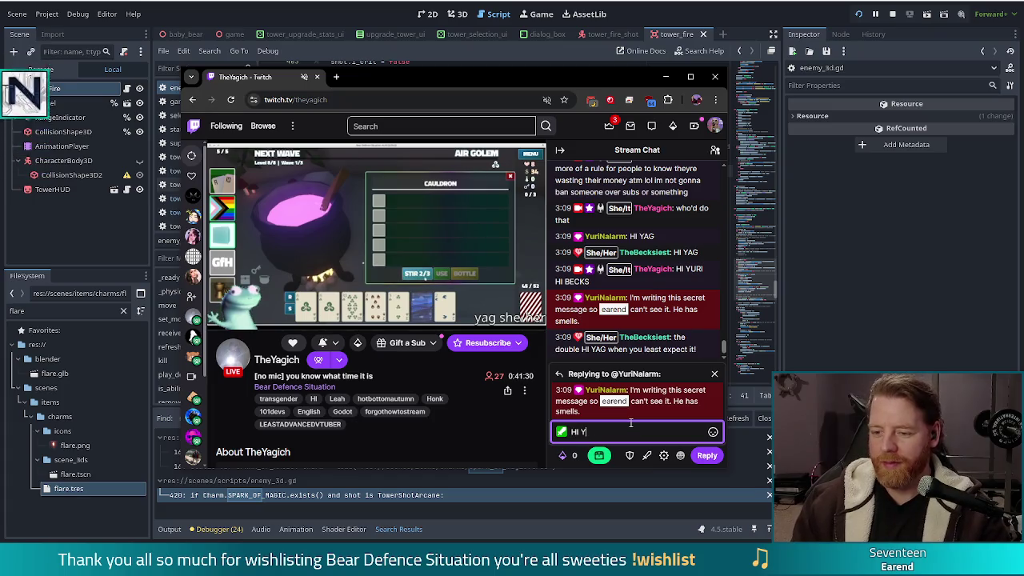
text(URI)
key(Return)
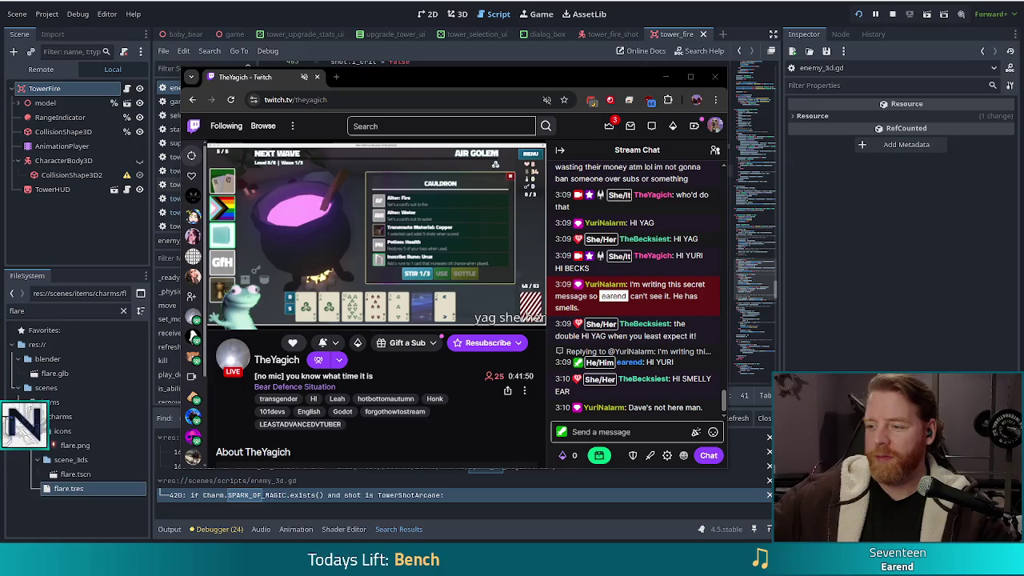
click(595, 431)
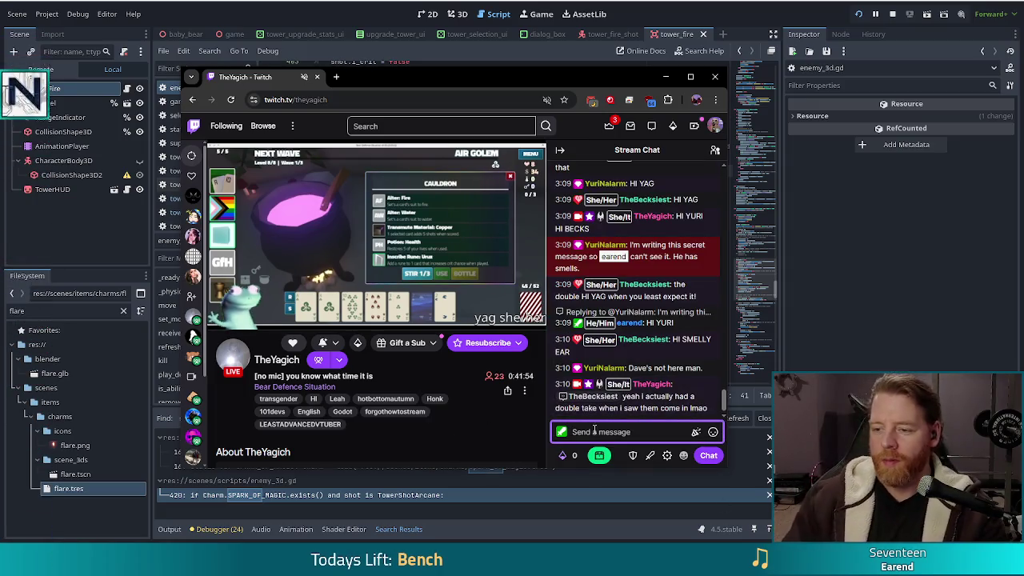
click(708, 341)
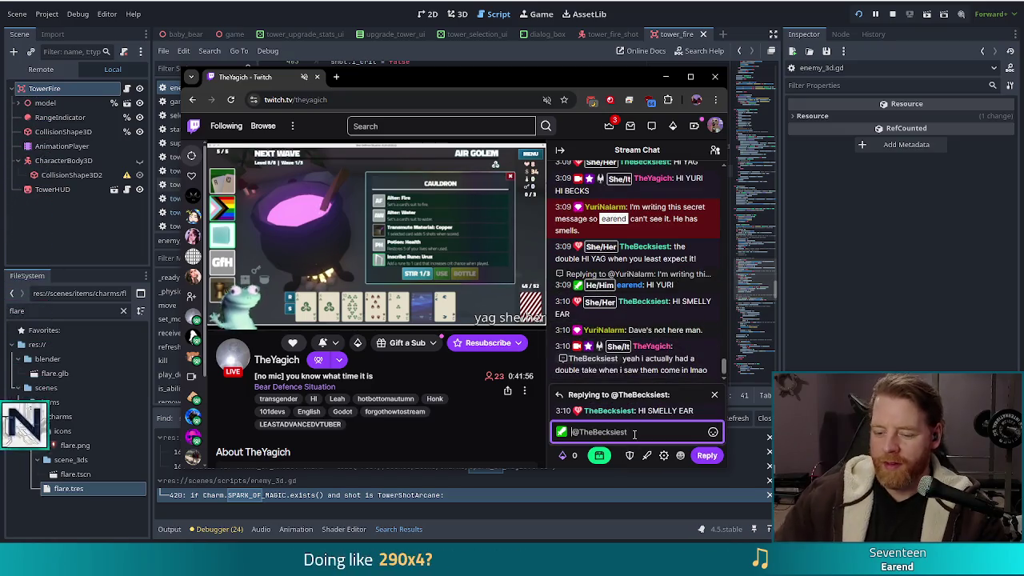
text(HI THESMELLI)
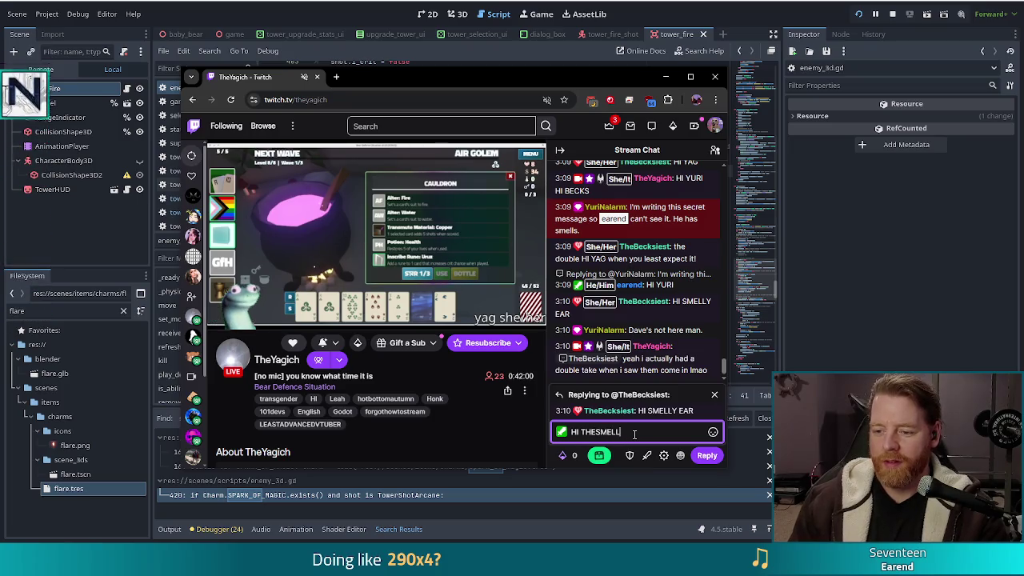
text(ST)
key(Return)
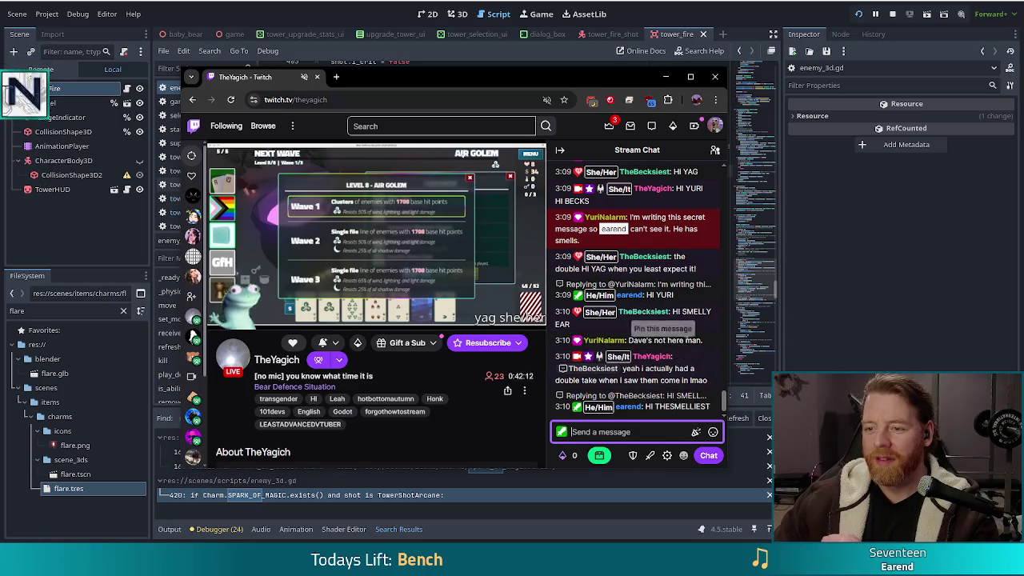
scroll(638, 338, up, 3)
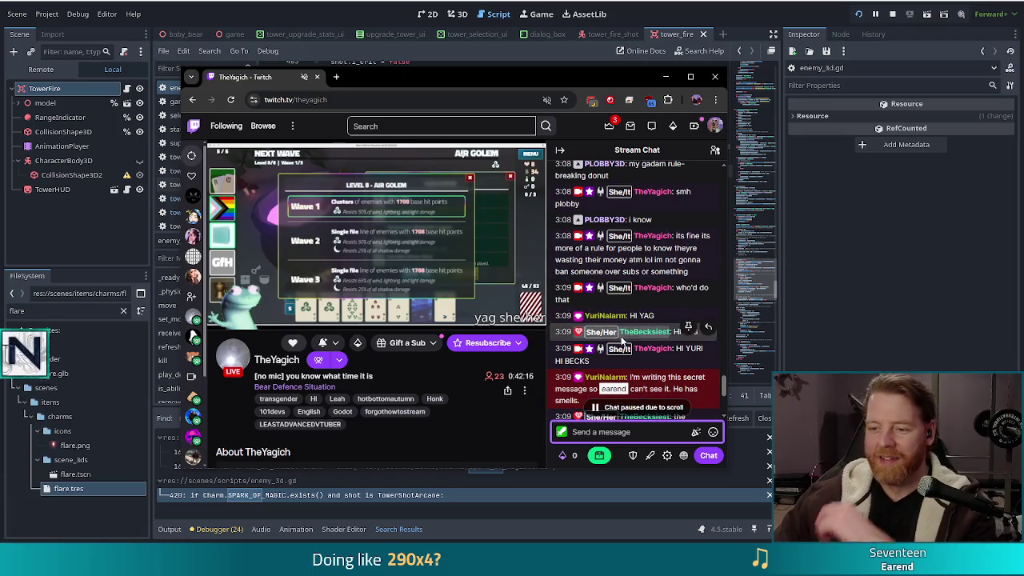
scroll(656, 283, down, 3)
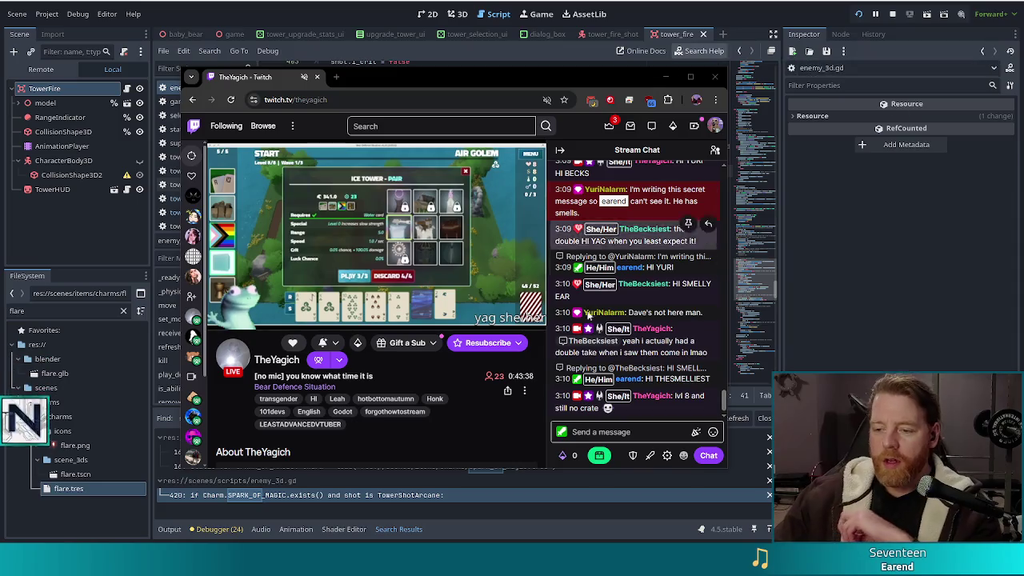
Select the newest chat message, focus the message box, and watch until the stream ends.
triple_click(657, 417)
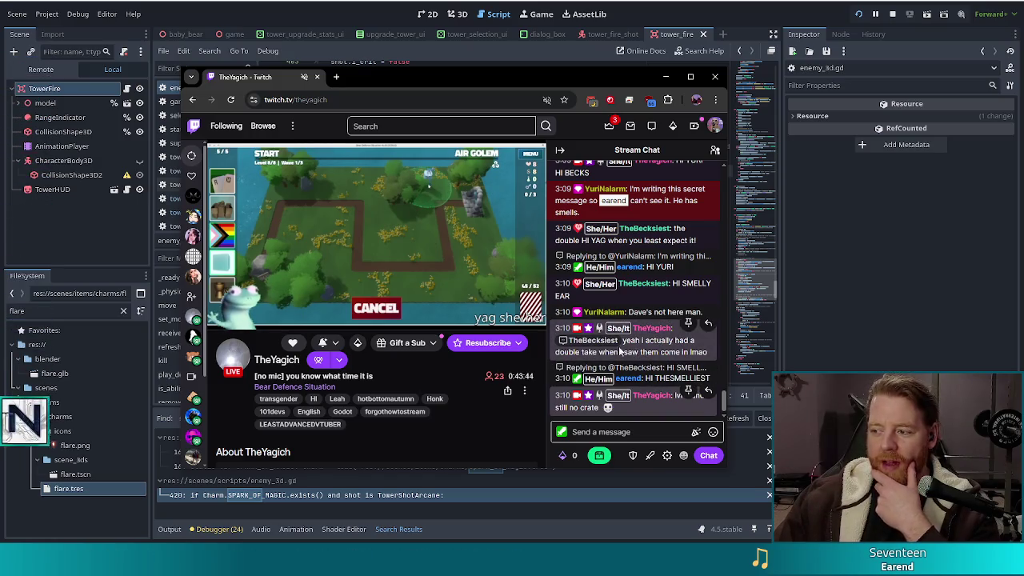
click(630, 431)
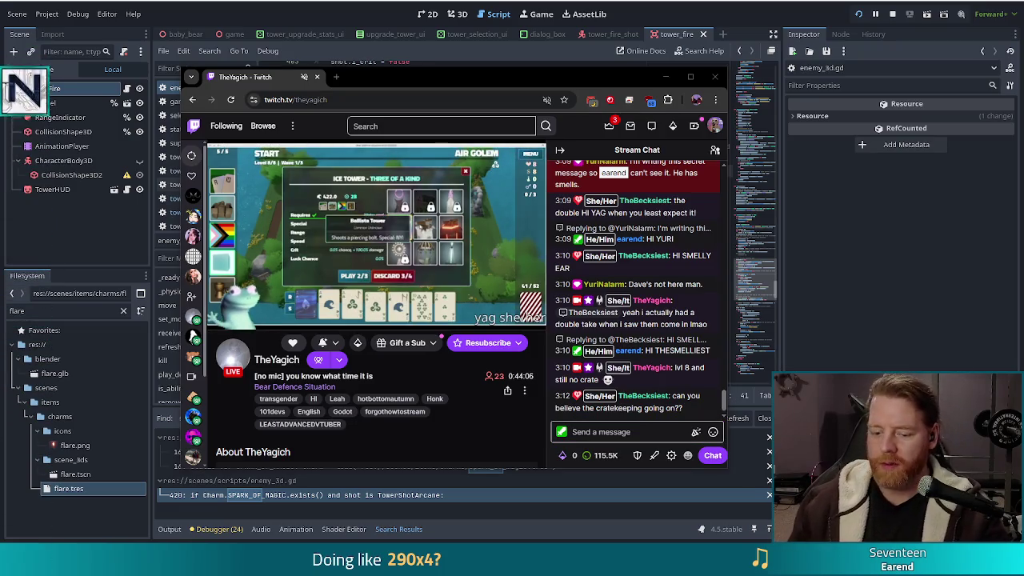
mouse_move(407, 193)
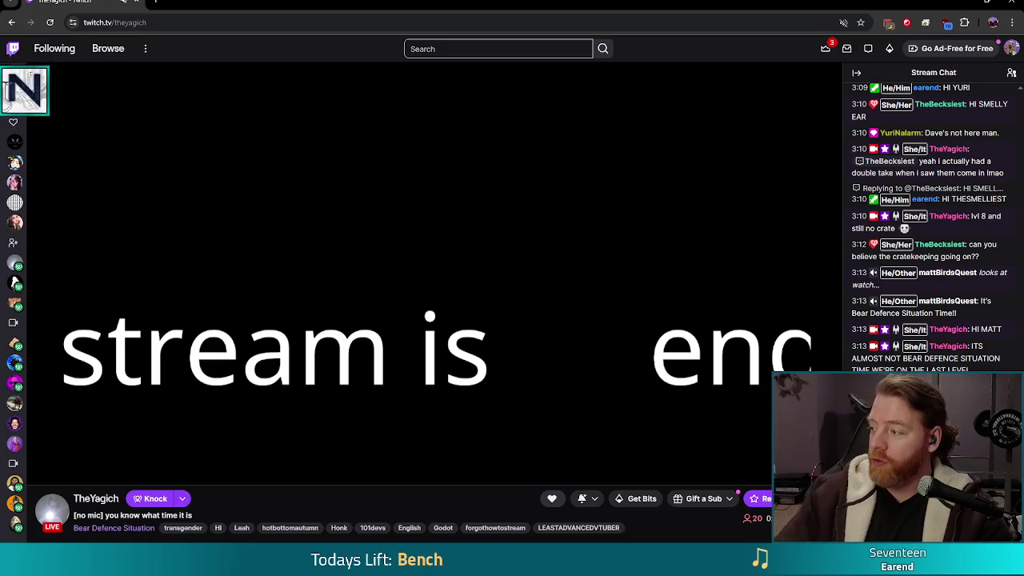
Close the browser after the raid redirect to return to the Godot editor.
mouse_move(798, 175)
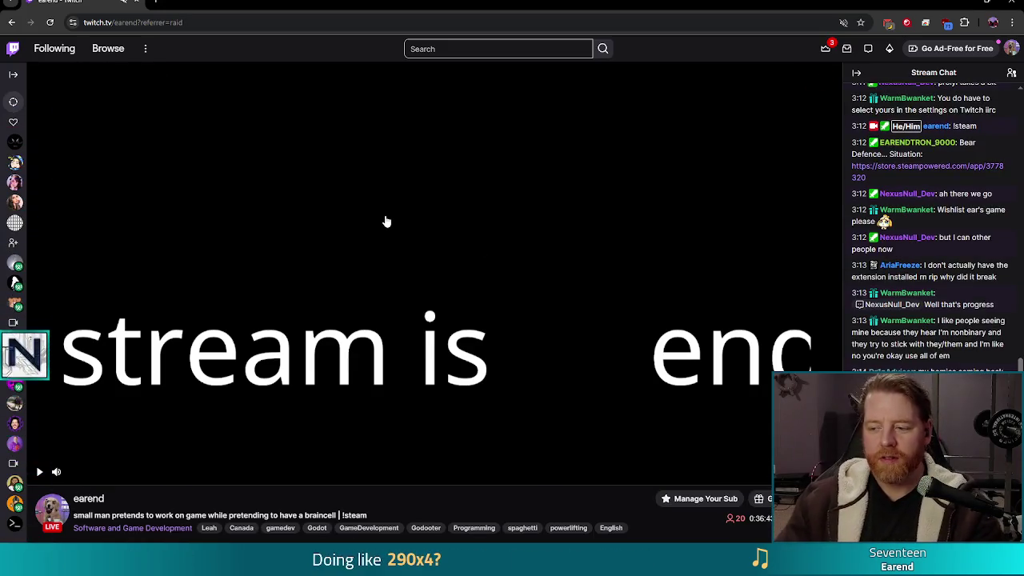
click(1014, 5)
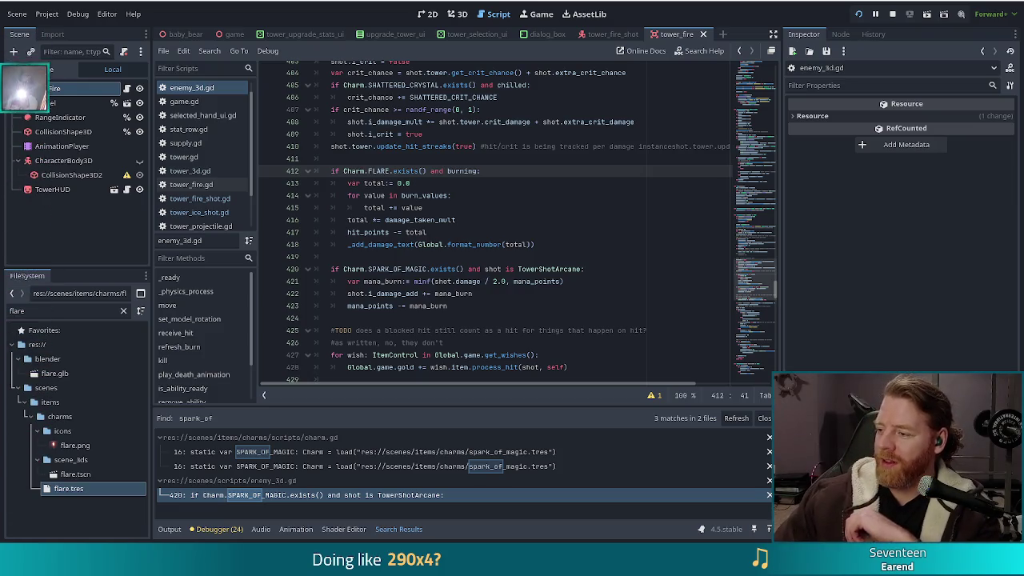
drag(24, 169, 24, 253)
mouse_move(24, 336)
mouse_down()
mouse_move(24, 503)
mouse_move(24, 419)
mouse_up()
drag(24, 360, 24, 108)
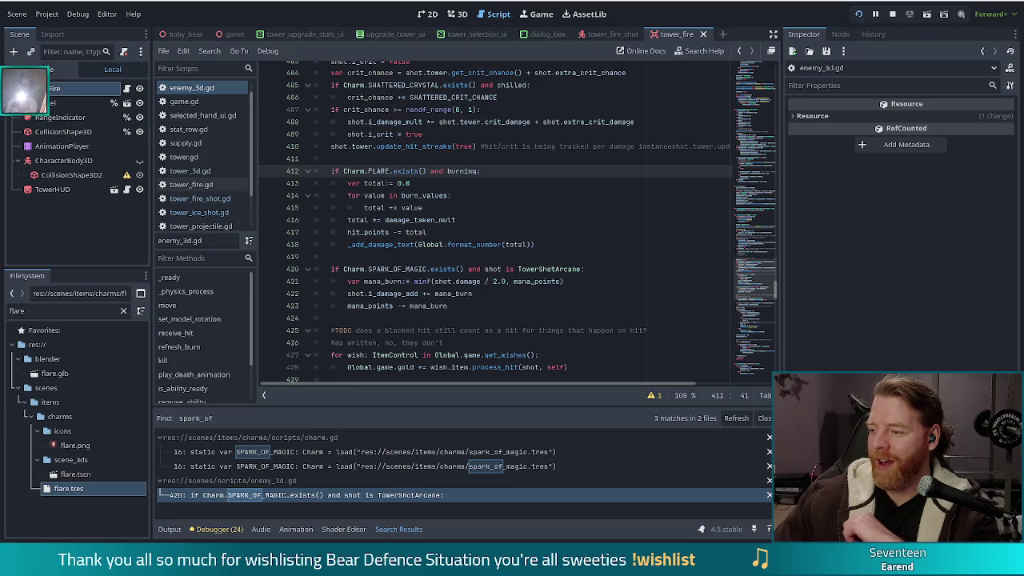
drag(24, 173, 24, 256)
mouse_move(24, 338)
mouse_down()
mouse_move(24, 528)
mouse_move(24, 190)
mouse_up()
drag(24, 91, 24, 256)
mouse_move(24, 341)
mouse_down()
mouse_move(24, 505)
mouse_move(24, 440)
mouse_up()
drag(24, 360, 24, 113)
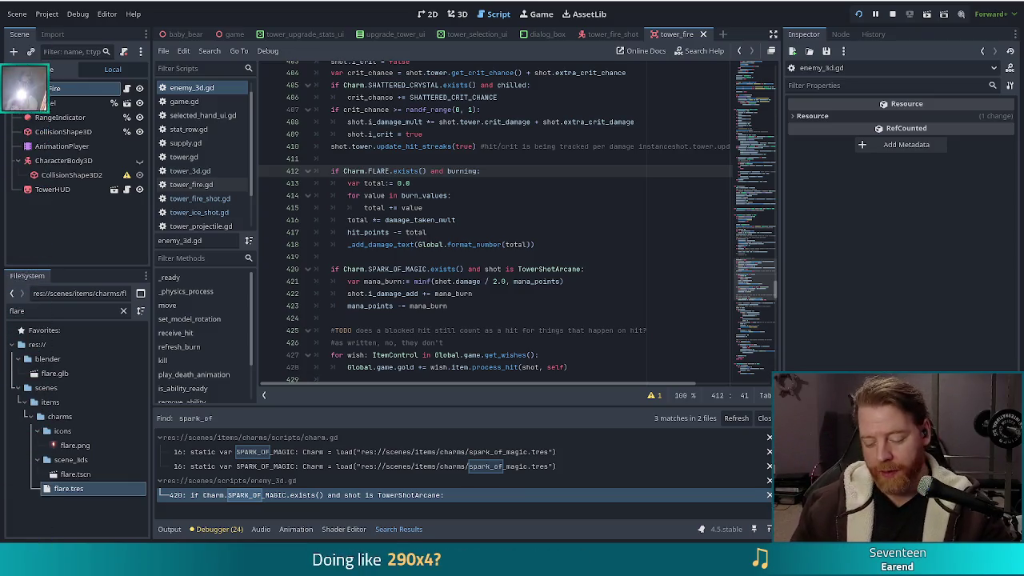
drag(24, 170, 24, 254)
mouse_move(24, 336)
mouse_down()
mouse_move(24, 522)
mouse_move(24, 358)
mouse_up()
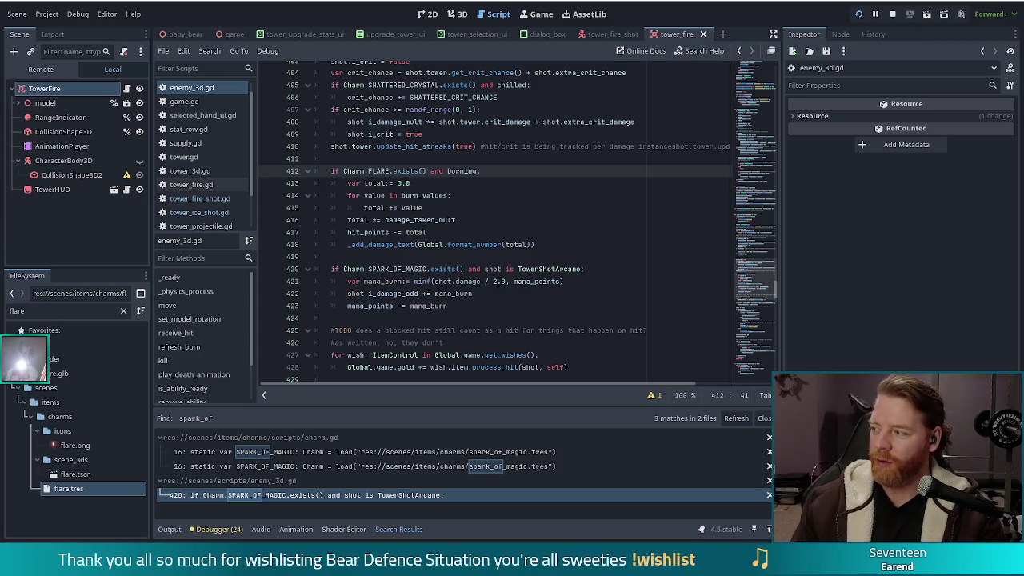
drag(24, 274, 24, 191)
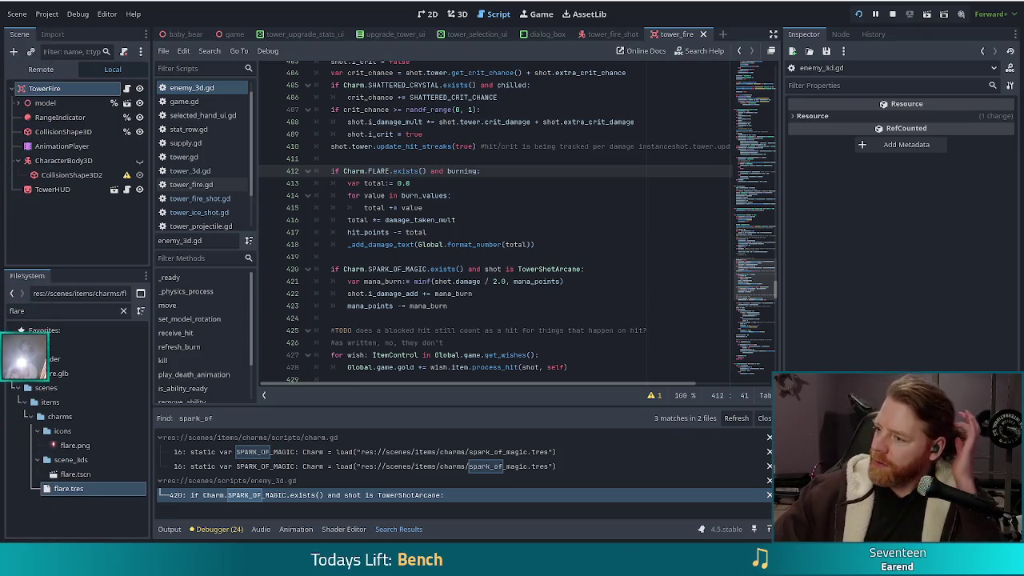
drag(24, 92, 24, 173)
drag(24, 254, 24, 524)
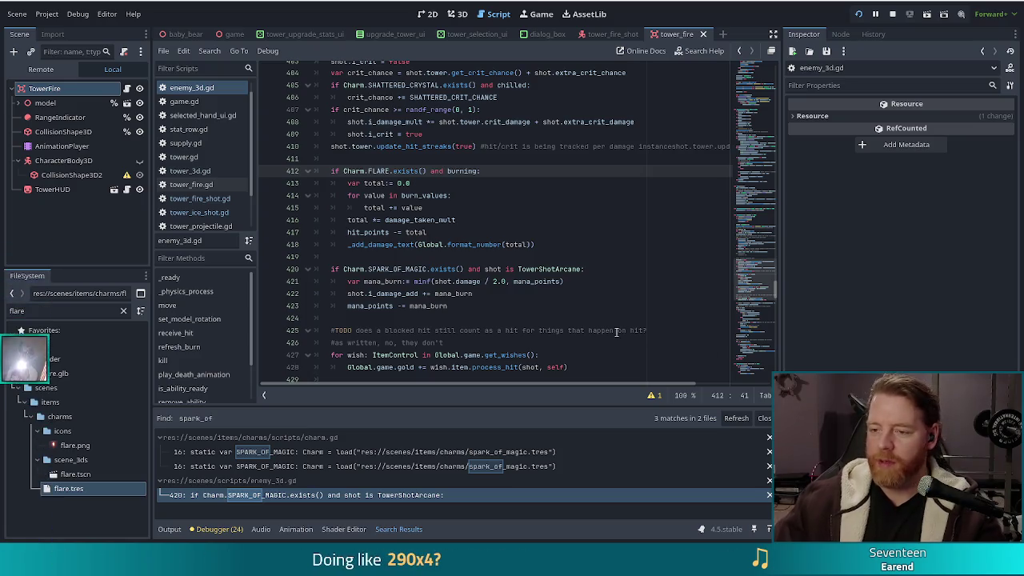
click(486, 196)
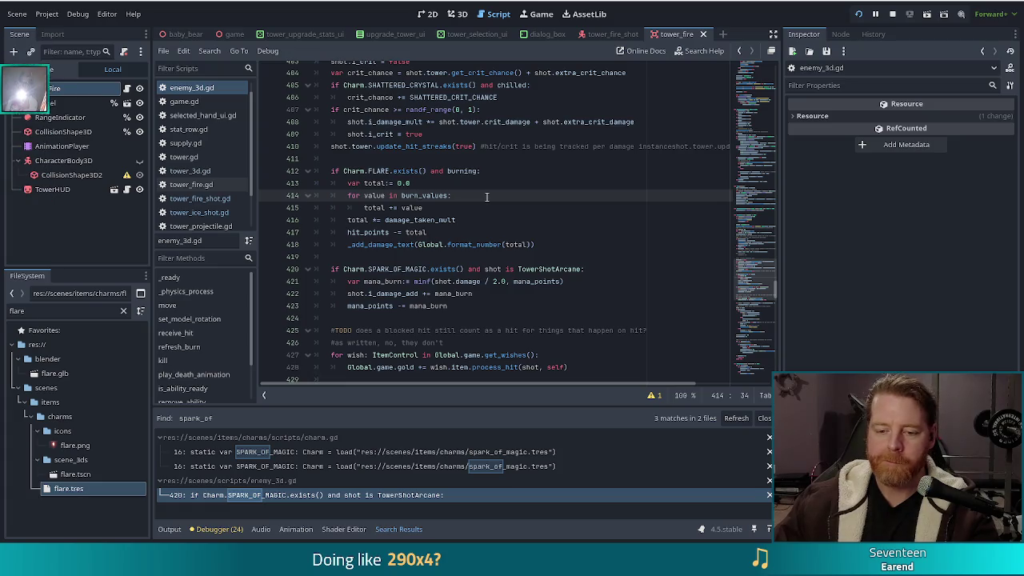
click(490, 207)
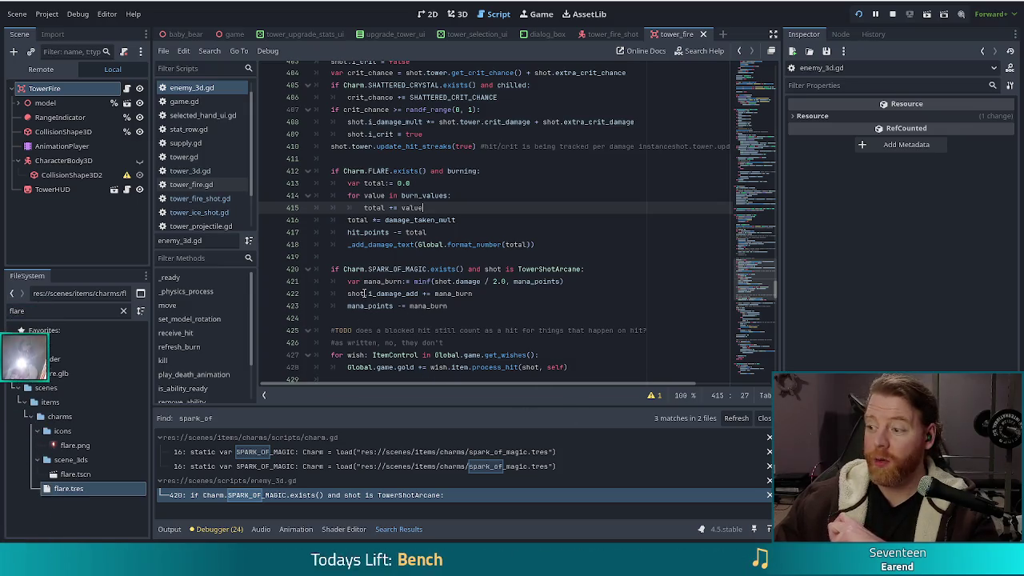
click(331, 280)
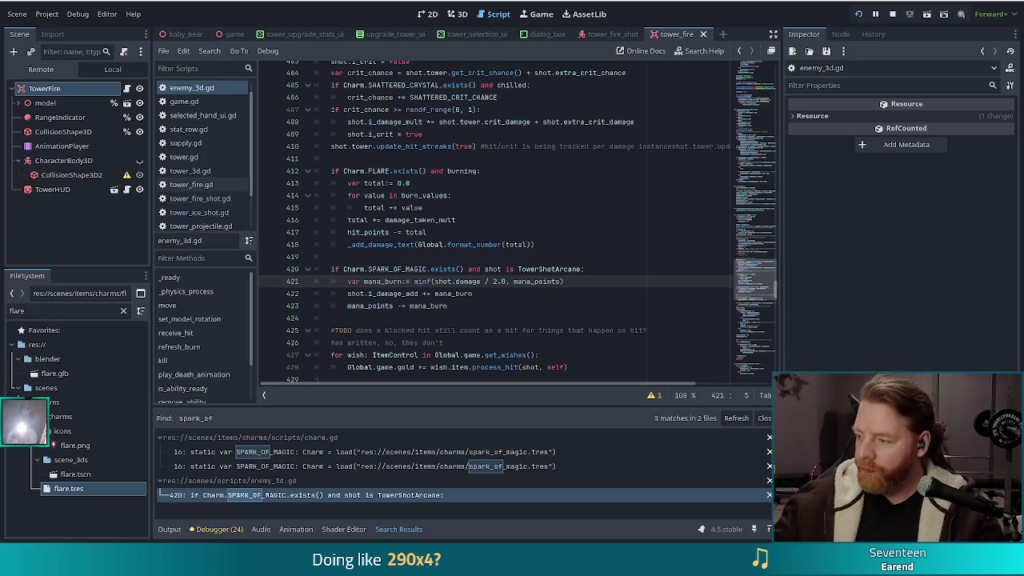
click(517, 281)
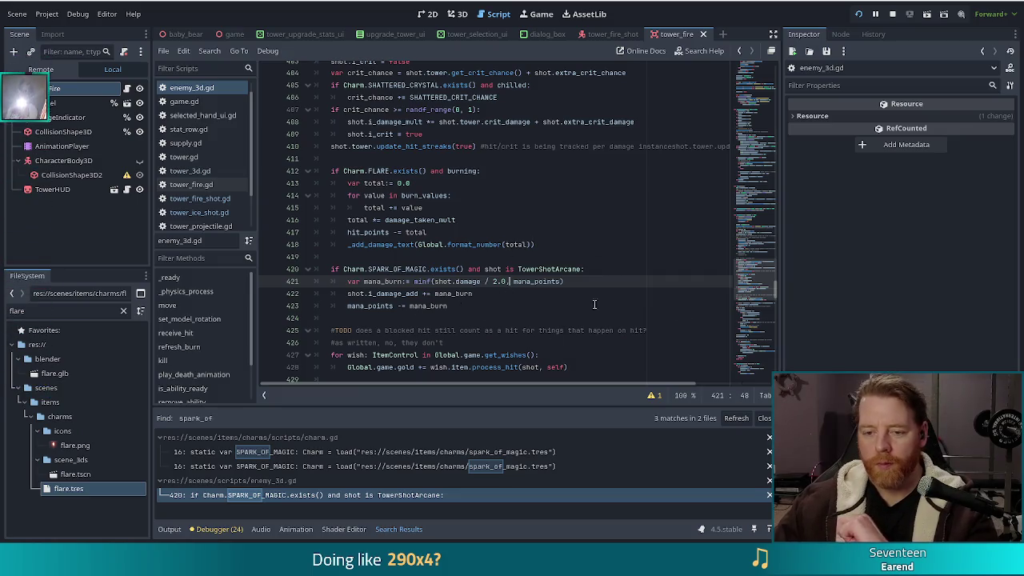
mouse_move(458, 278)
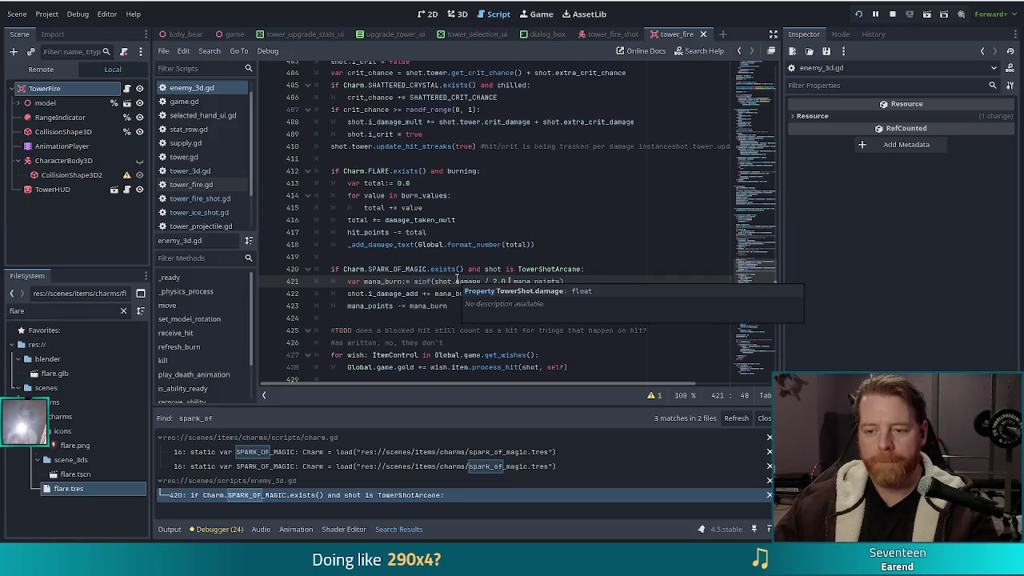
click(47, 310)
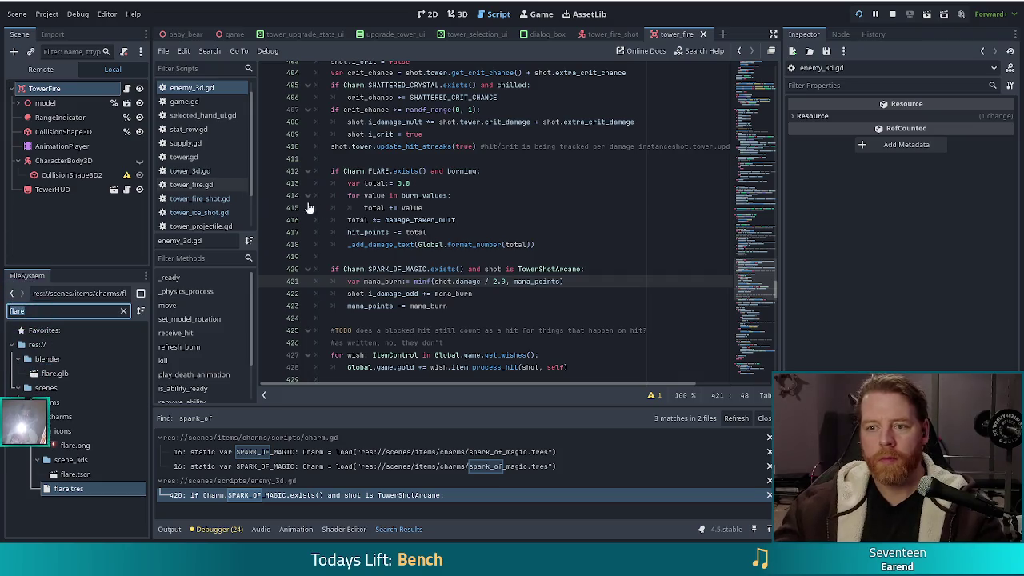
scroll(478, 194, up, 2)
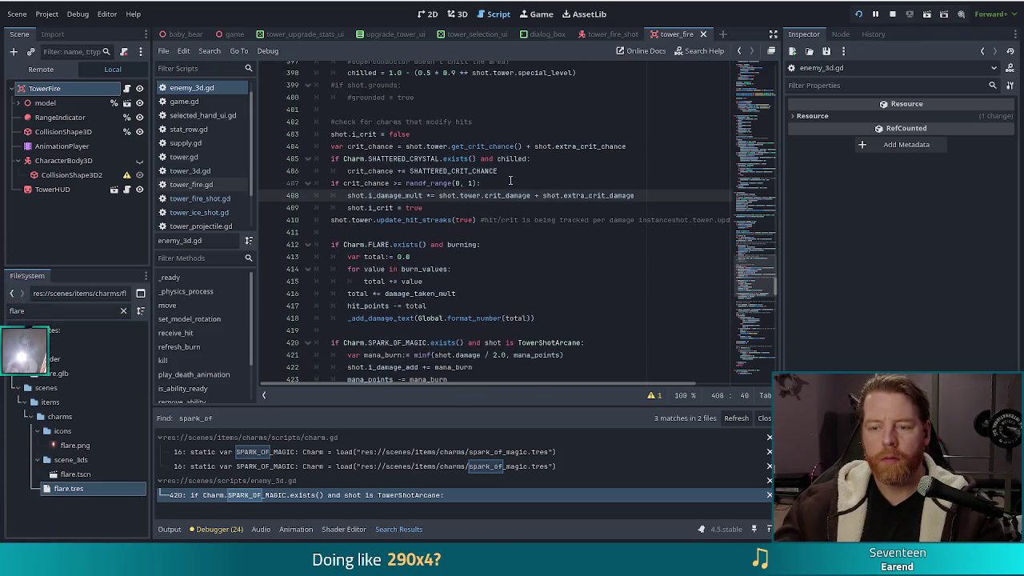
Filter the FileSystem to 'tower tres' files and open tower_ice.tres in the Inspector.
double_click(16, 312)
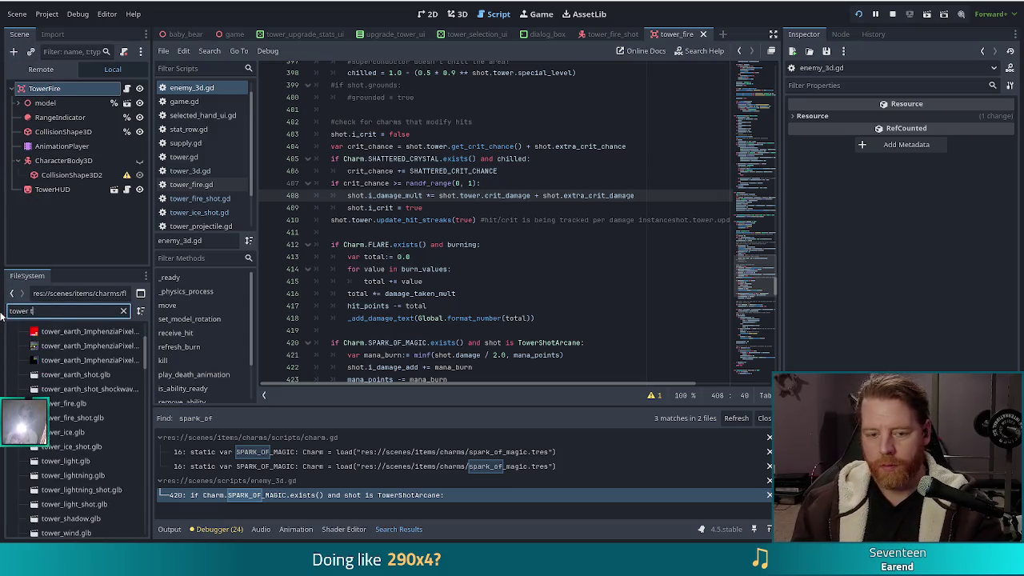
text(tres)
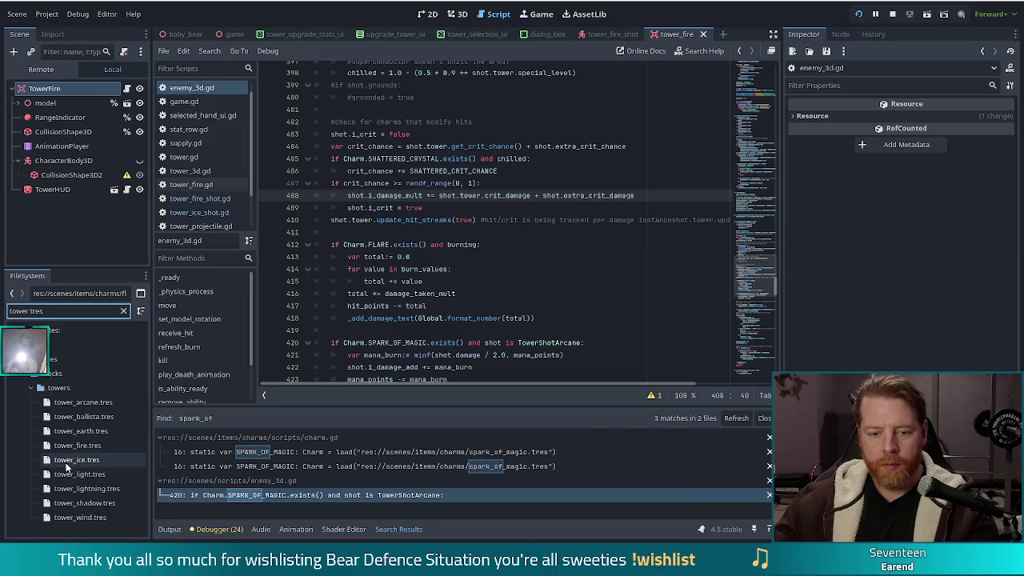
click(80, 460)
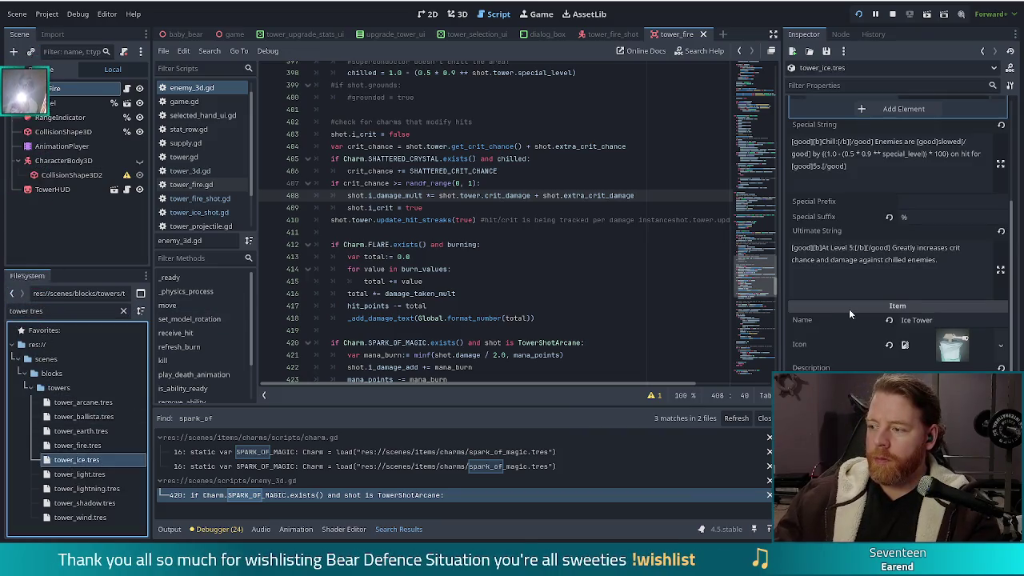
scroll(848, 304, up, 5)
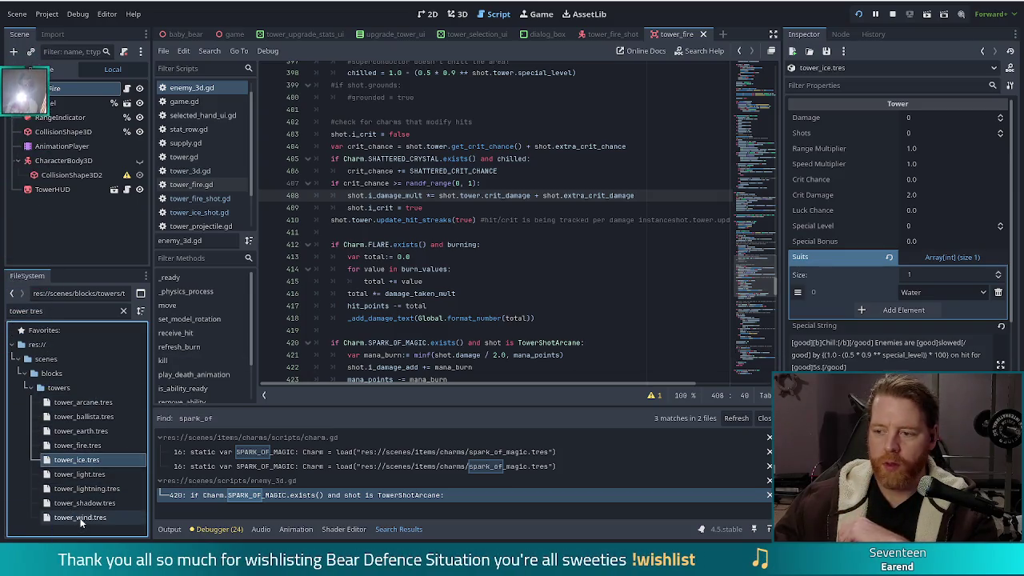
Paste the ice tower's special string into tower_wind.tres and retitle it Haste Aura.
key(alt+Tab)
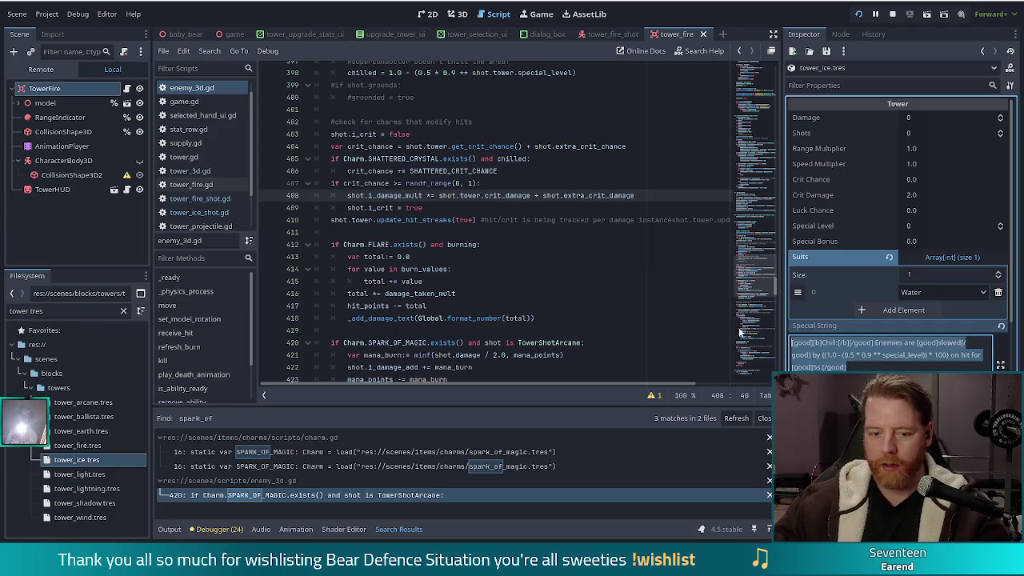
click(80, 517)
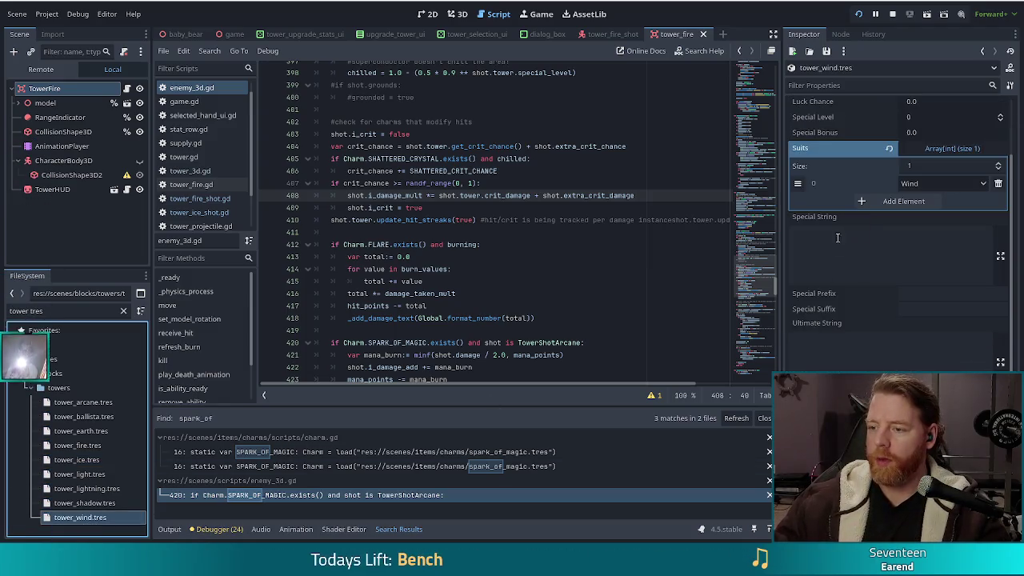
click(844, 232)
key(ctrl+v)
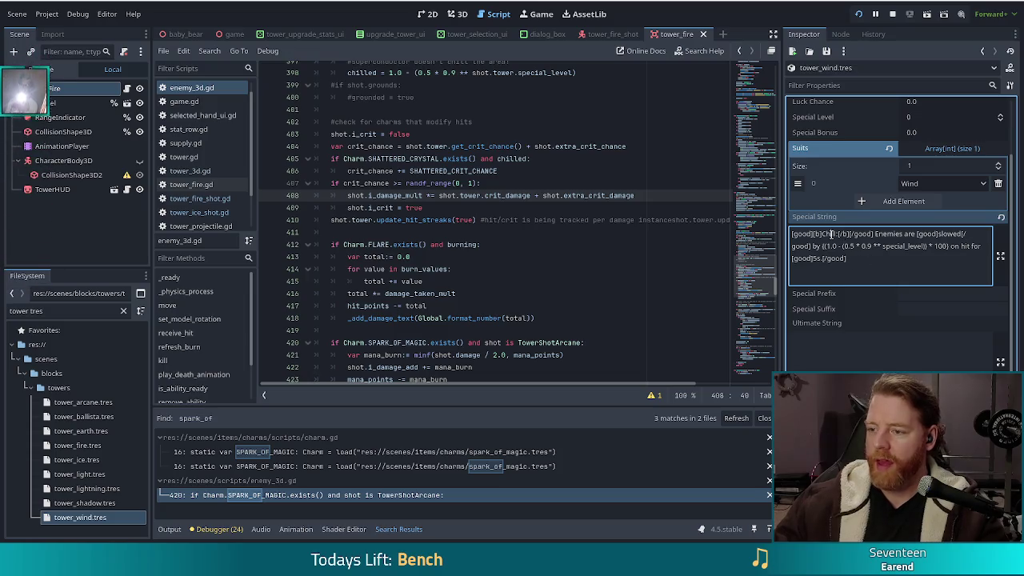
double_click(824, 234)
text(haste)
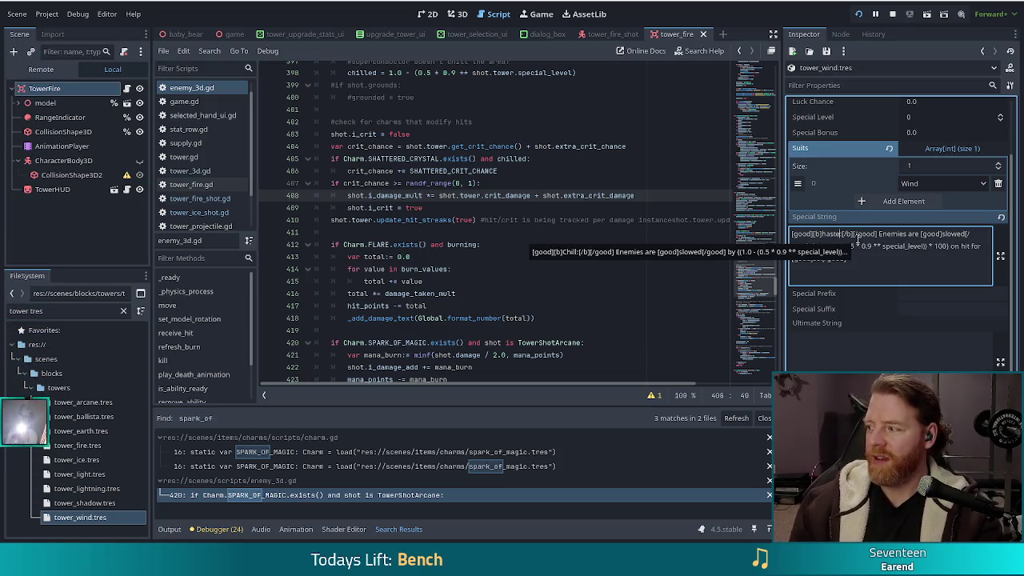
key(BackSpace)
key(BackSpace)
key(BackSpace)
text(Haste)
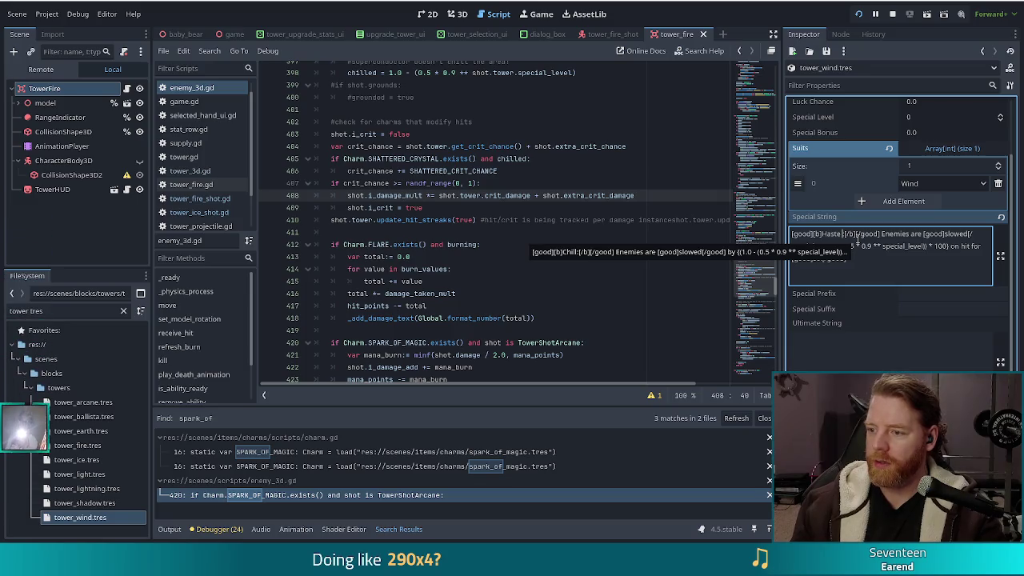
text(Aura)
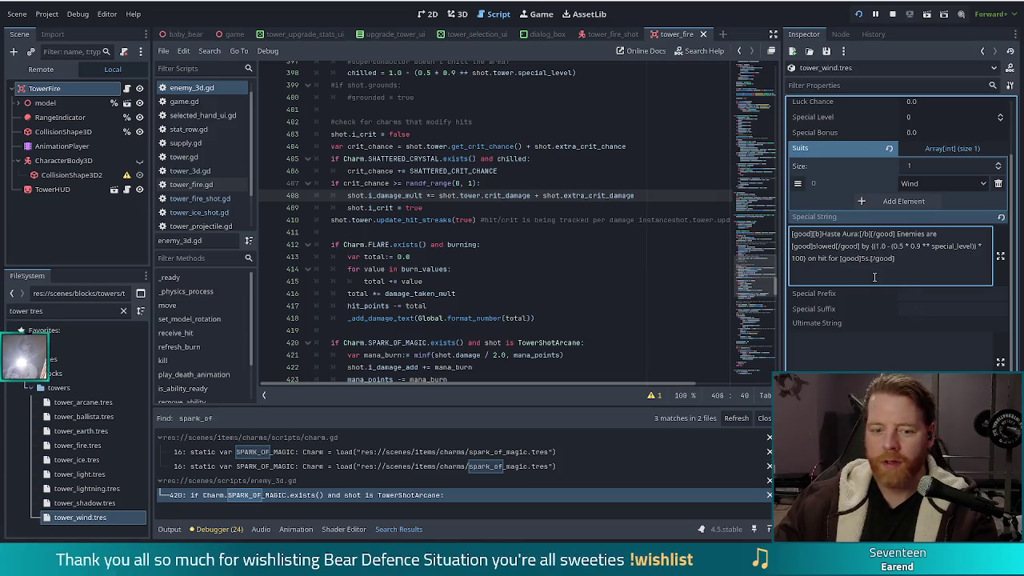
Replace that text with the ballista's Trueshot Aura description, renaming Trueshot to Haste.
click(96, 418)
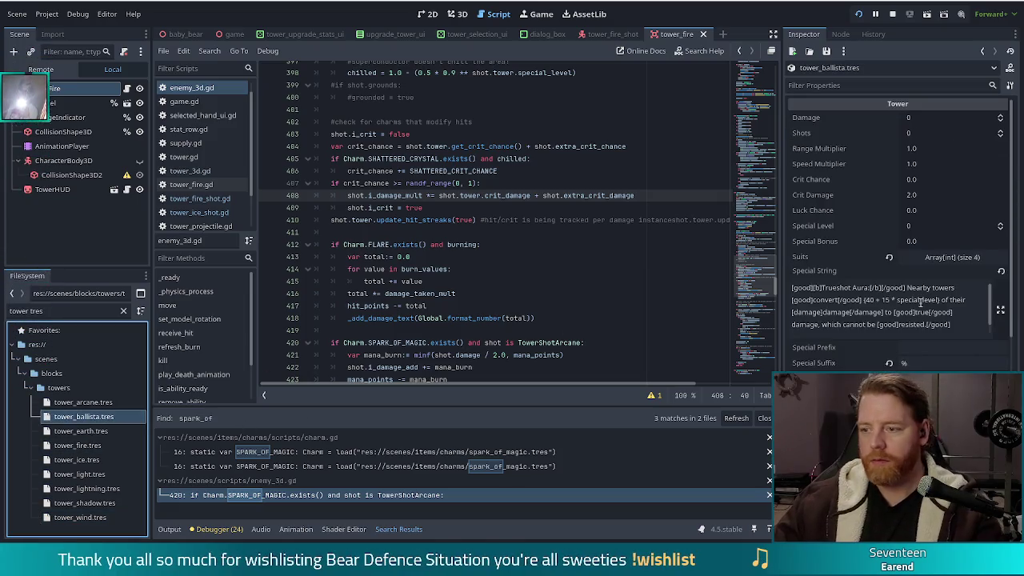
drag(963, 325, 752, 292)
key(ctrl+c)
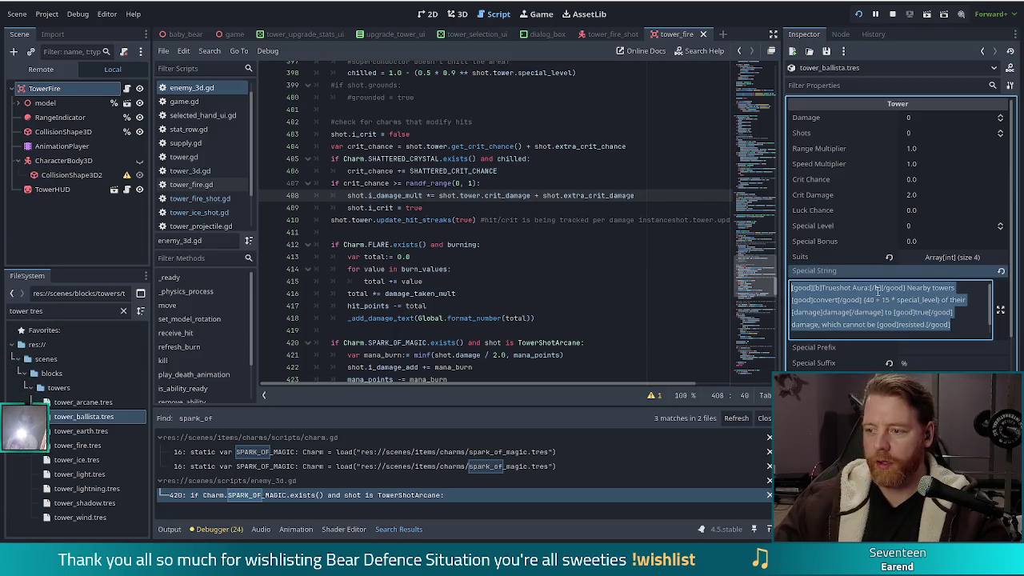
click(982, 51)
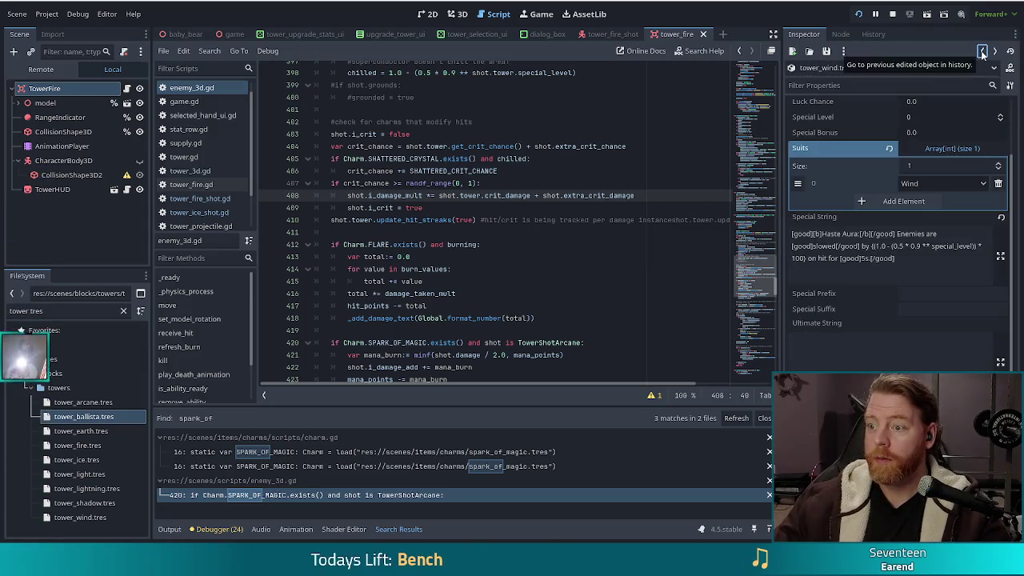
scroll(938, 191, up, 3)
scroll(935, 187, down, 3)
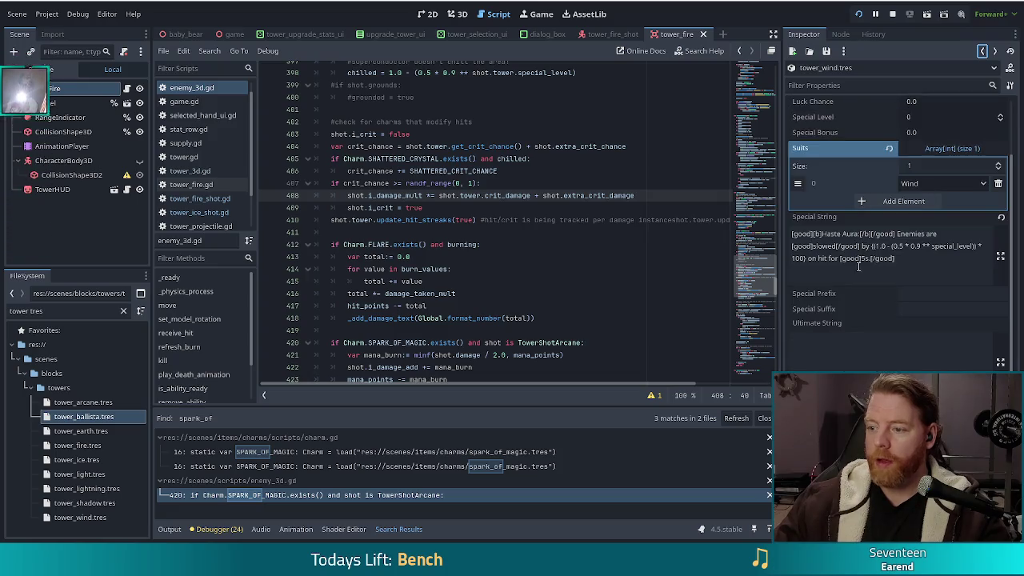
click(809, 243)
key(ctrl+a)
key(ctrl+v)
double_click(837, 234)
text(Haste)
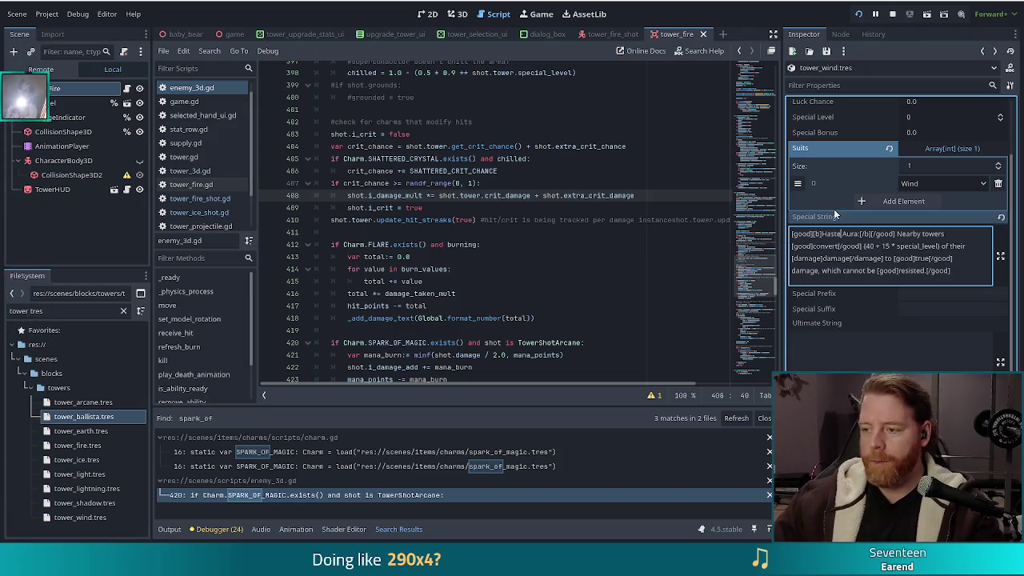
click(423, 257)
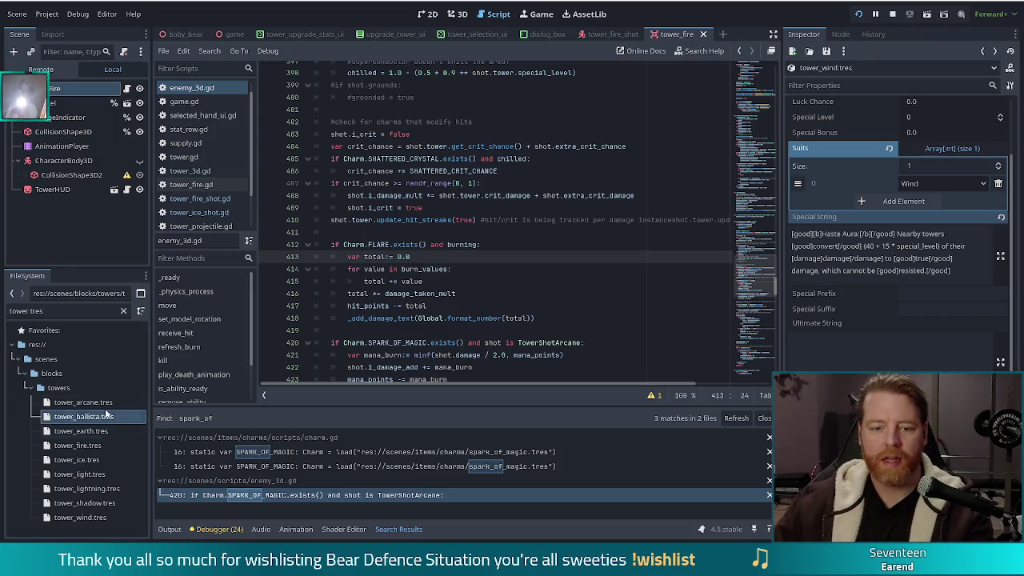
click(72, 315)
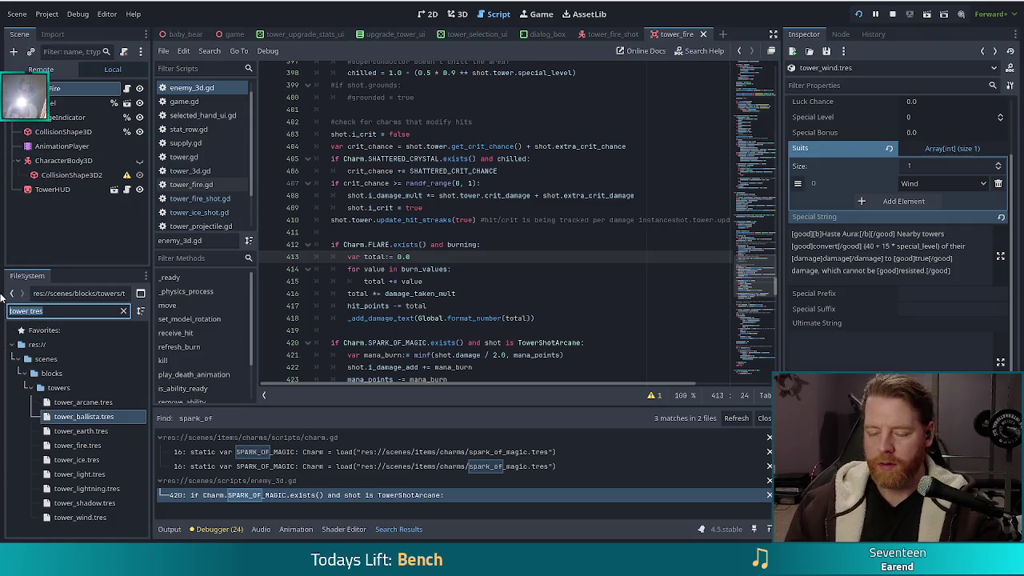
Filter the FileSystem for 'wind' and open the tower_wind.gd script.
text(wind)
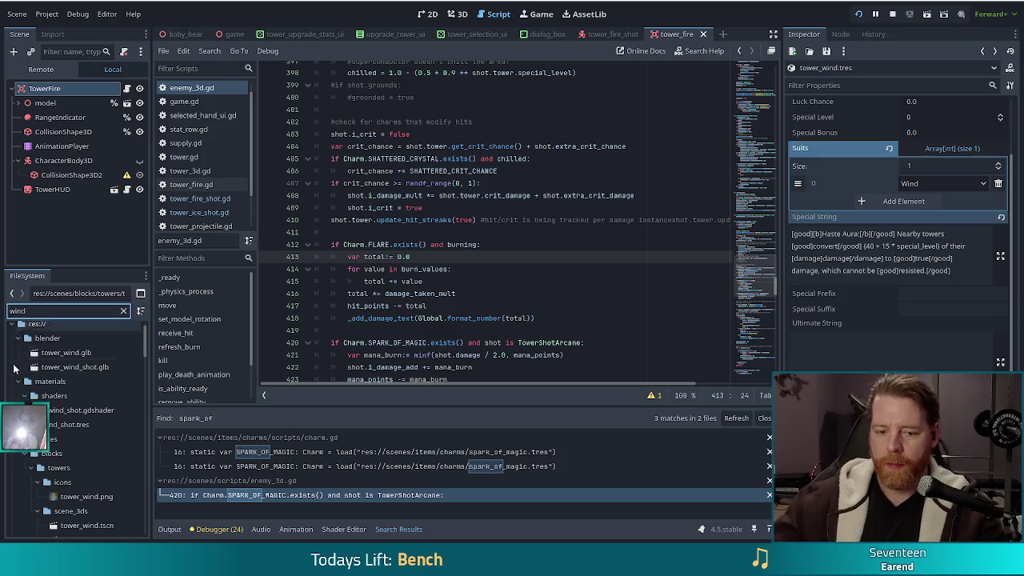
scroll(92, 483, down, 5)
scroll(92, 482, down, 2)
double_click(71, 446)
scroll(569, 323, down, 3)
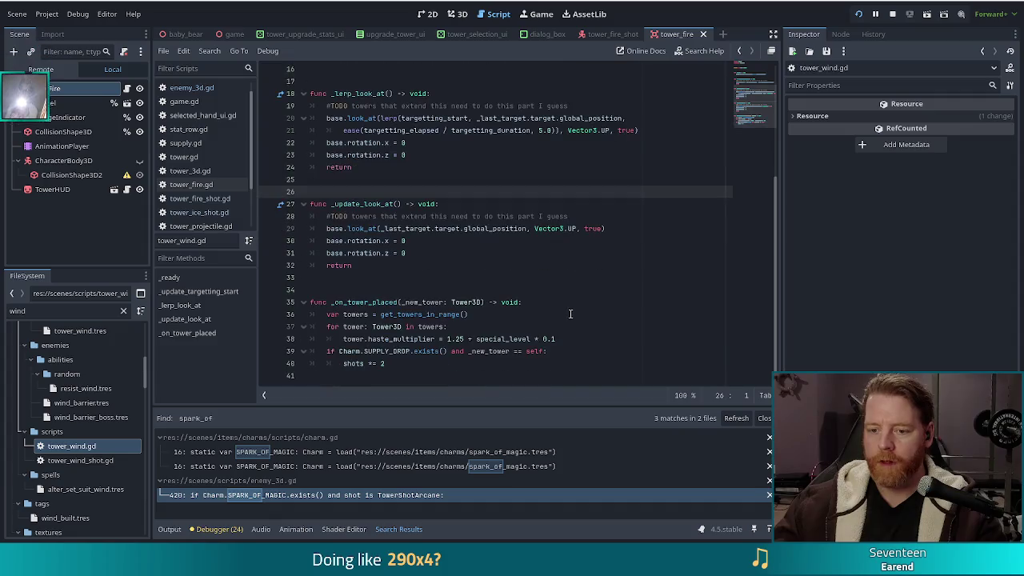
Replace the 0.1 factor on line 38 with special_bonus and save the script.
drag(364, 338, 460, 339)
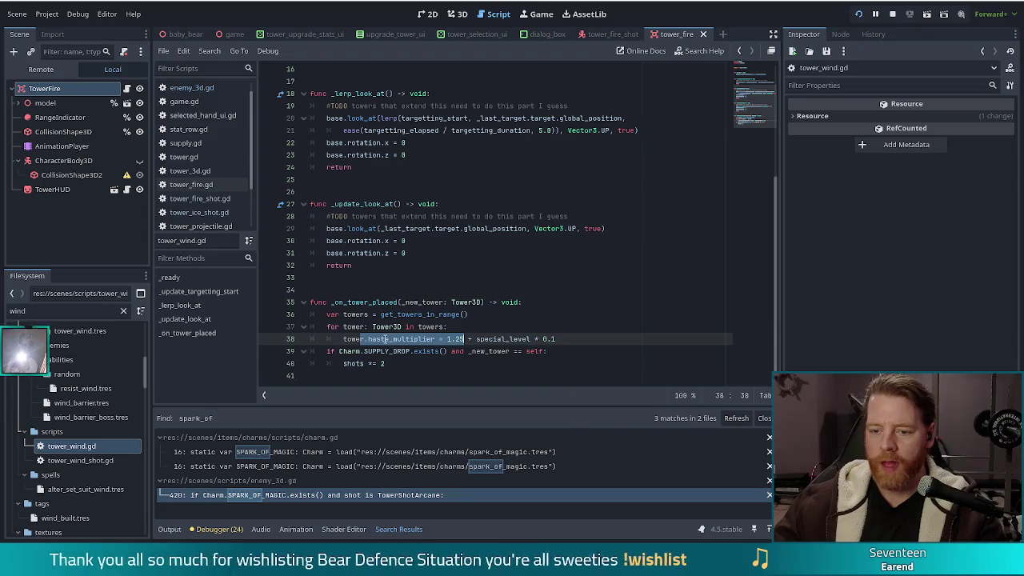
click(370, 339)
drag(370, 339, 467, 340)
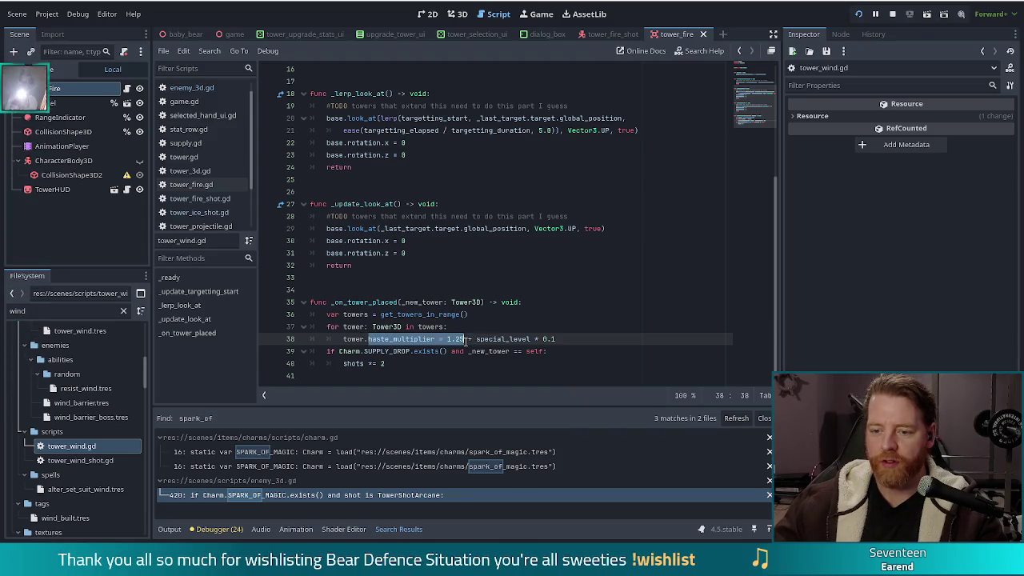
key(End)
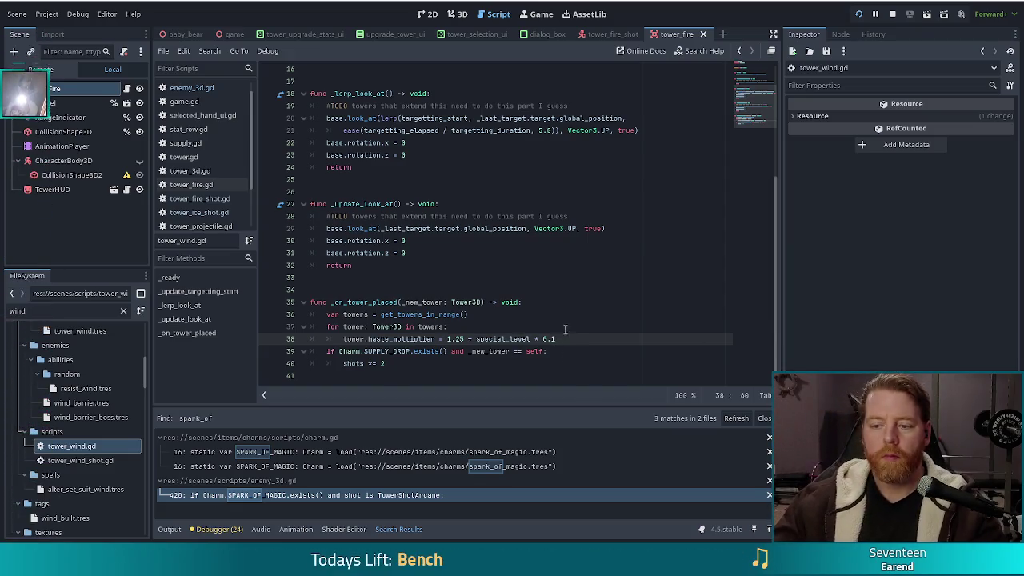
key(shift+Left)
key(shift+Left)
key(shift+Left)
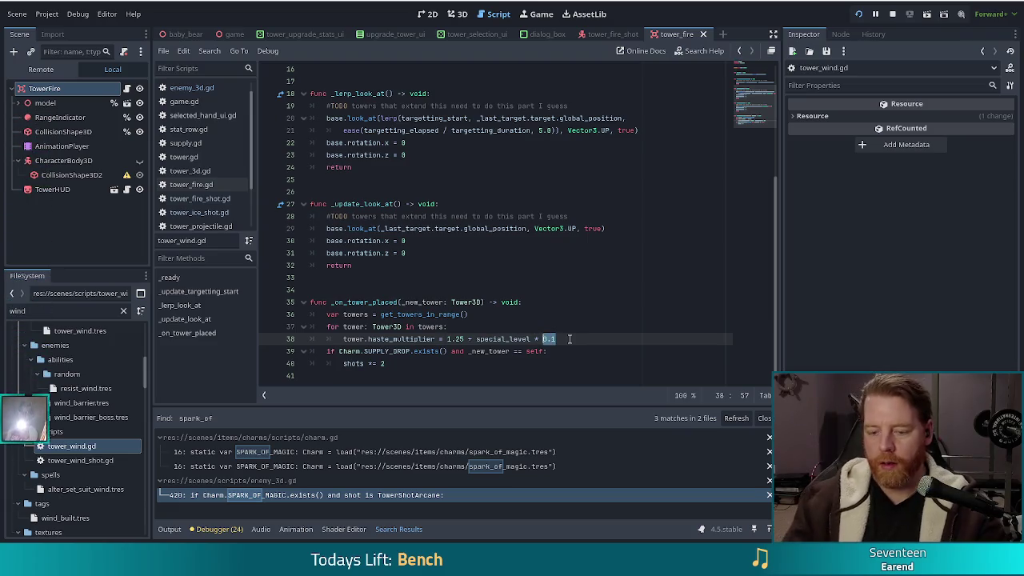
text(spec)
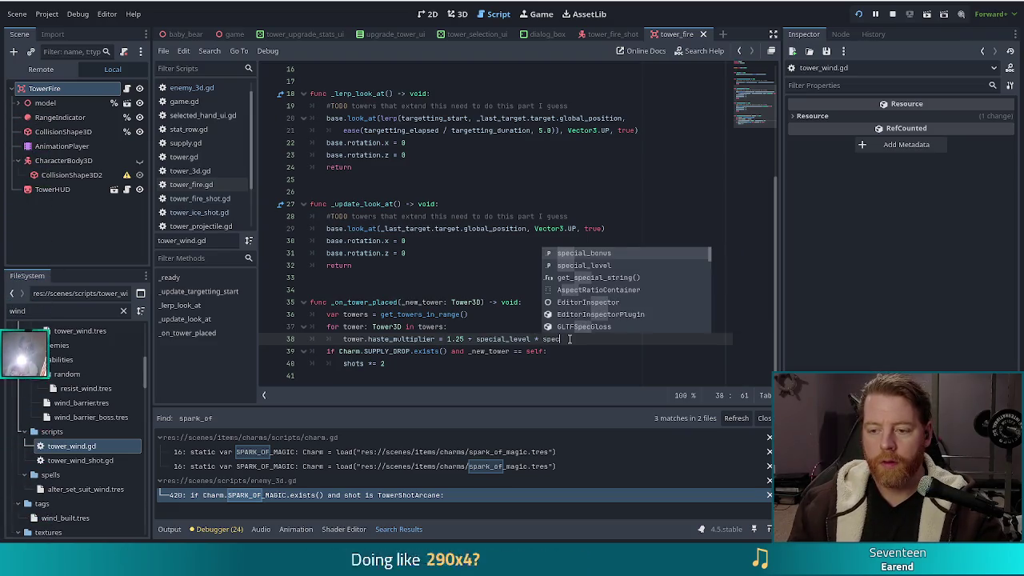
key(Return)
key(ctrl+s)
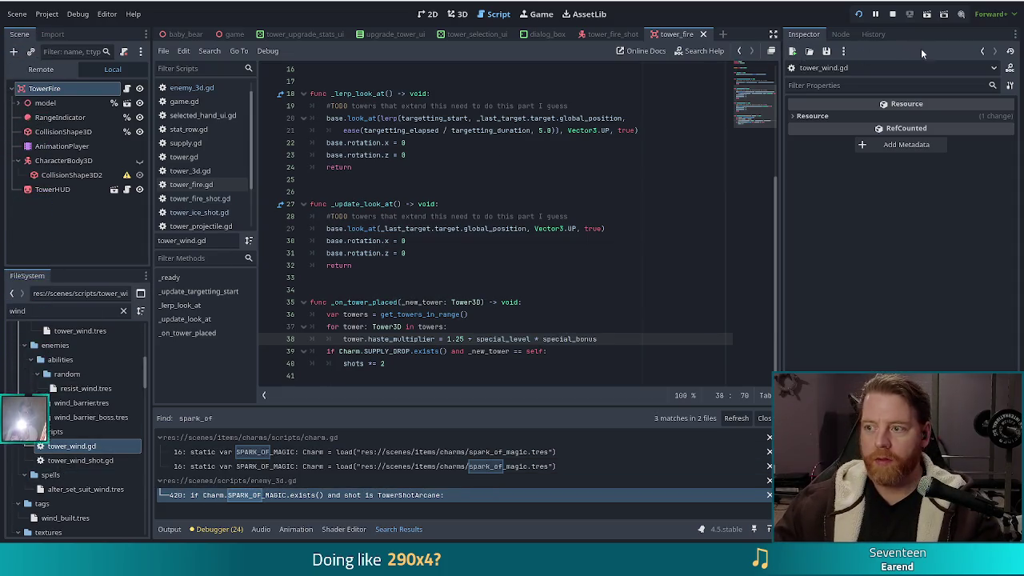
Back in tower_wind.tres, set Special Bonus to 0.1.
click(984, 51)
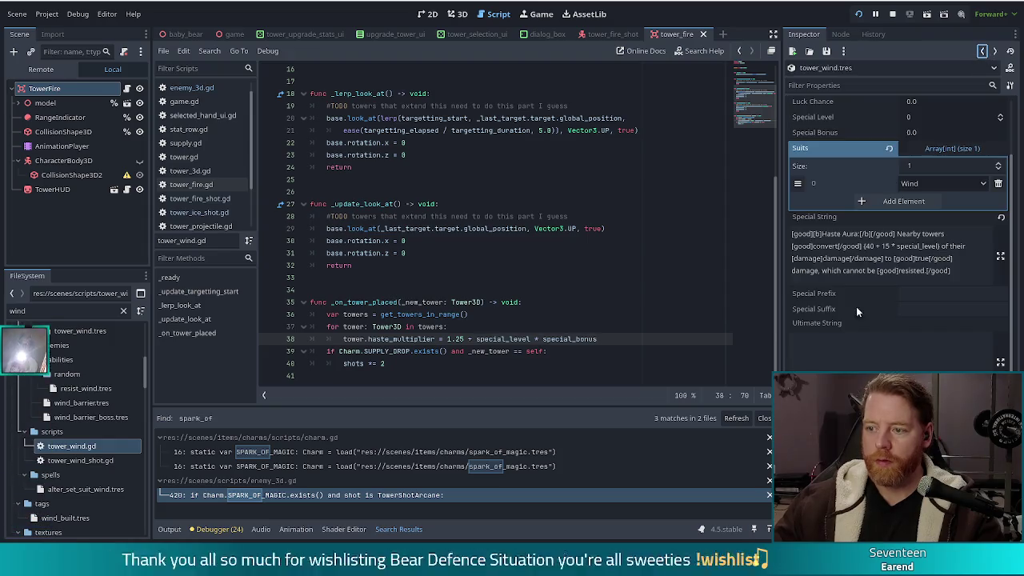
scroll(874, 305, up, 3)
click(941, 242)
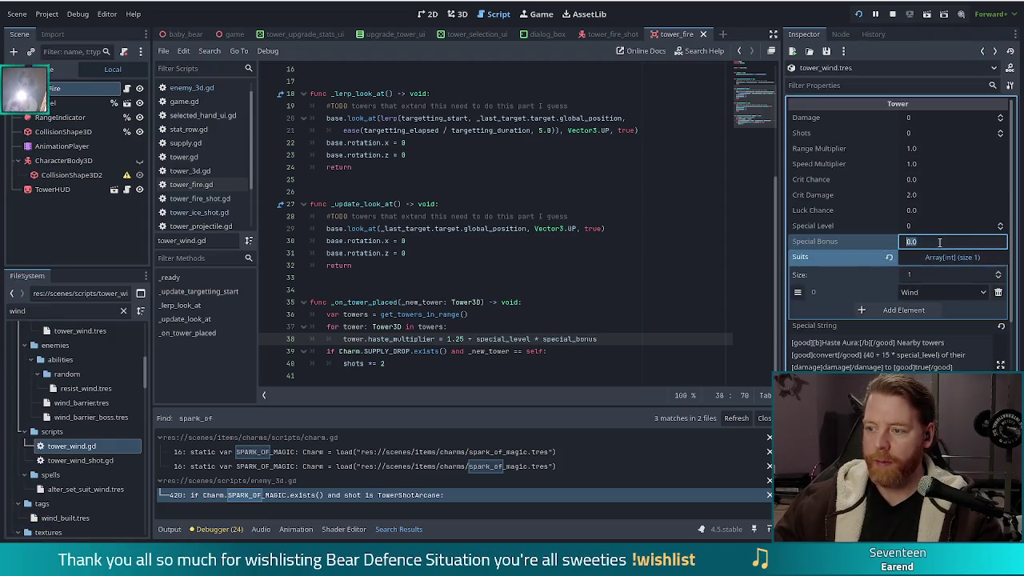
text(0.1)
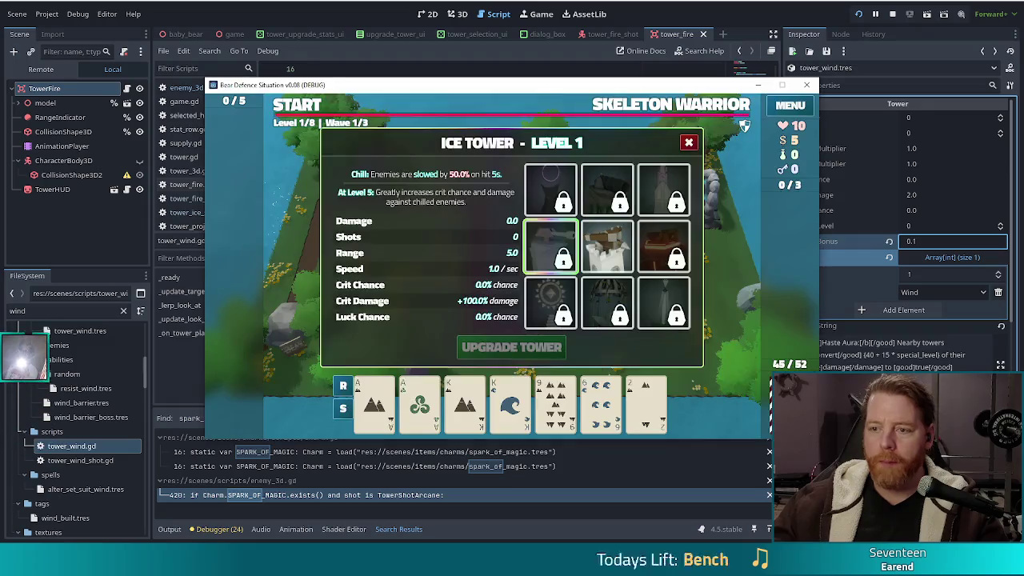
Close the Ice Tower panel and play a Ballista Tower inside the path's right bend.
click(688, 143)
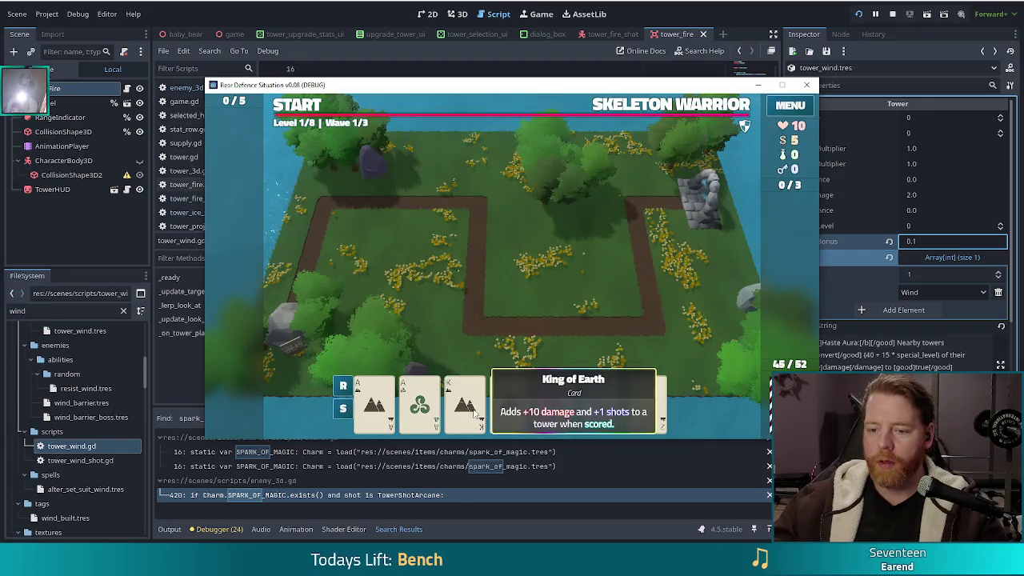
click(469, 410)
click(468, 347)
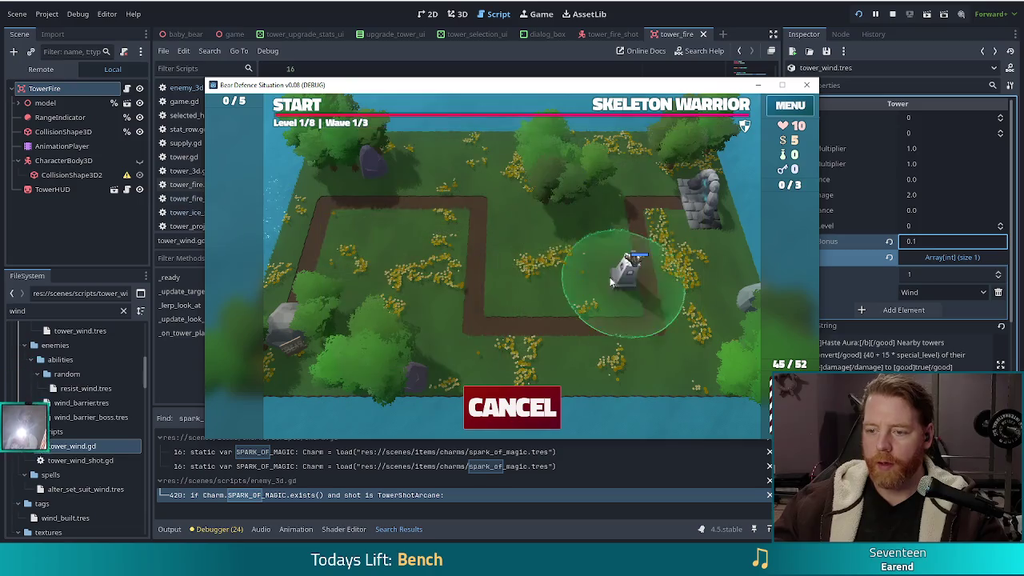
click(594, 277)
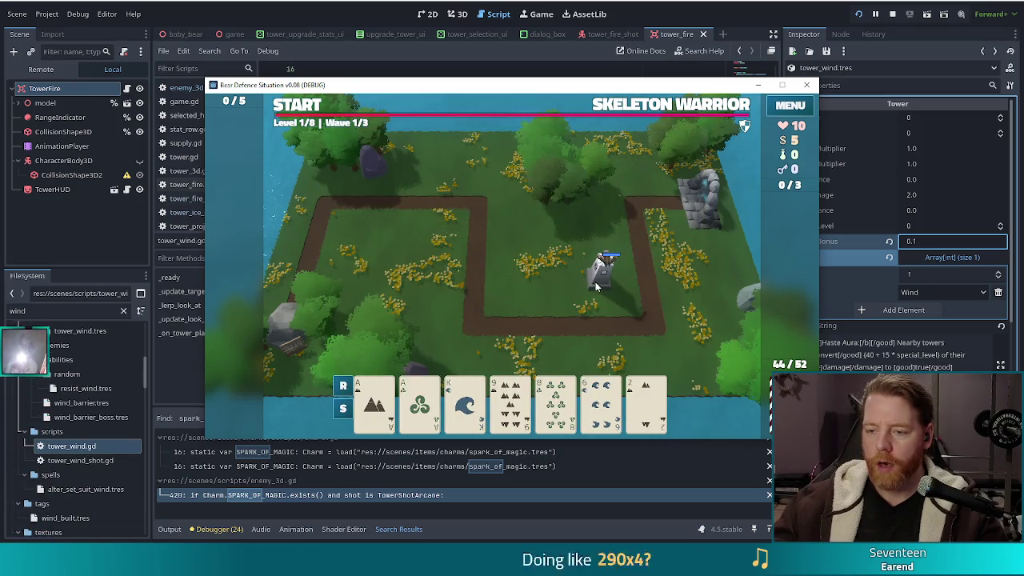
Check the placed Ballista Tower's stats and range a few times, then deselect it.
click(597, 280)
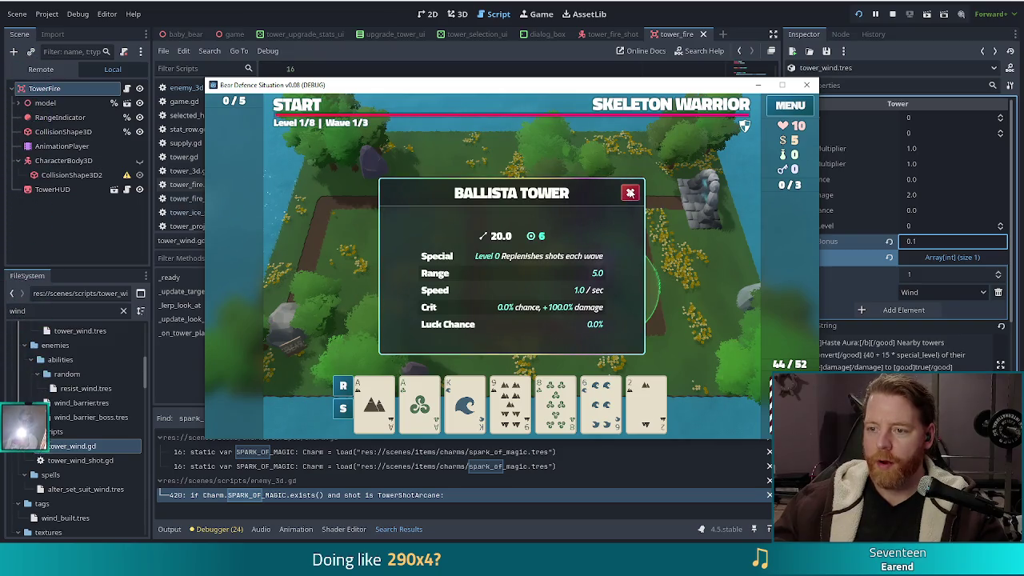
click(631, 193)
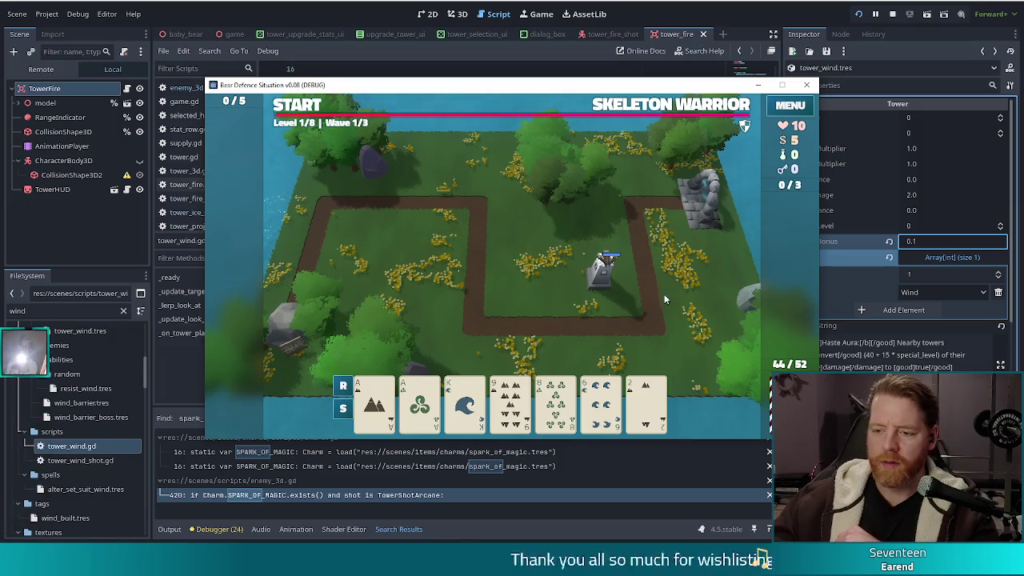
click(604, 284)
click(630, 194)
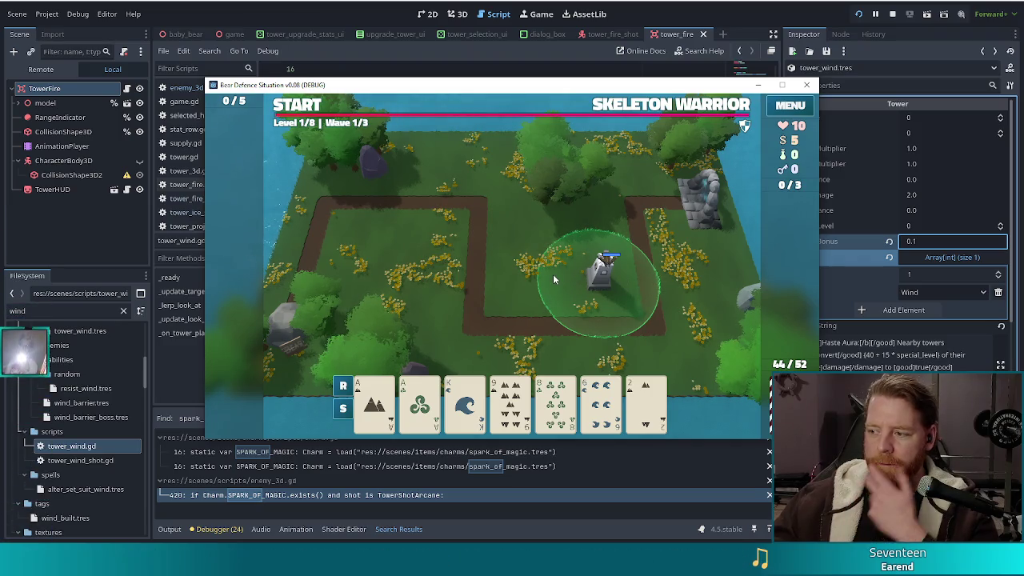
click(520, 244)
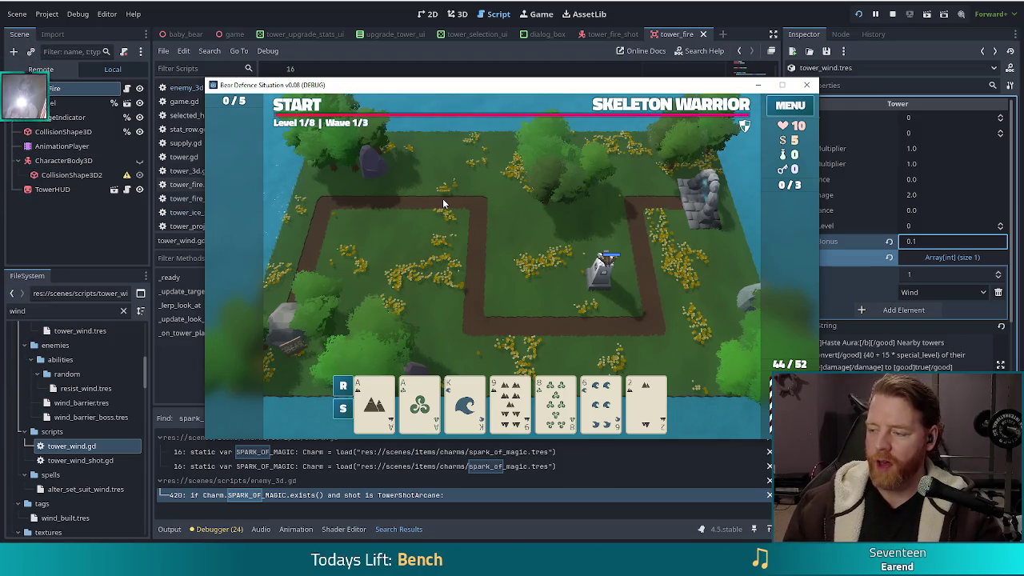
click(606, 275)
click(631, 193)
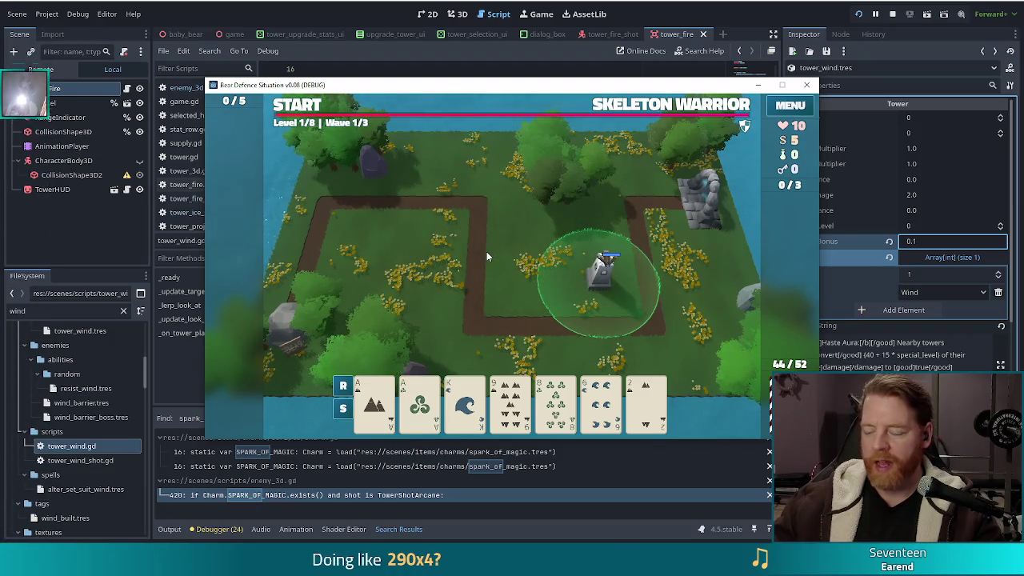
click(503, 252)
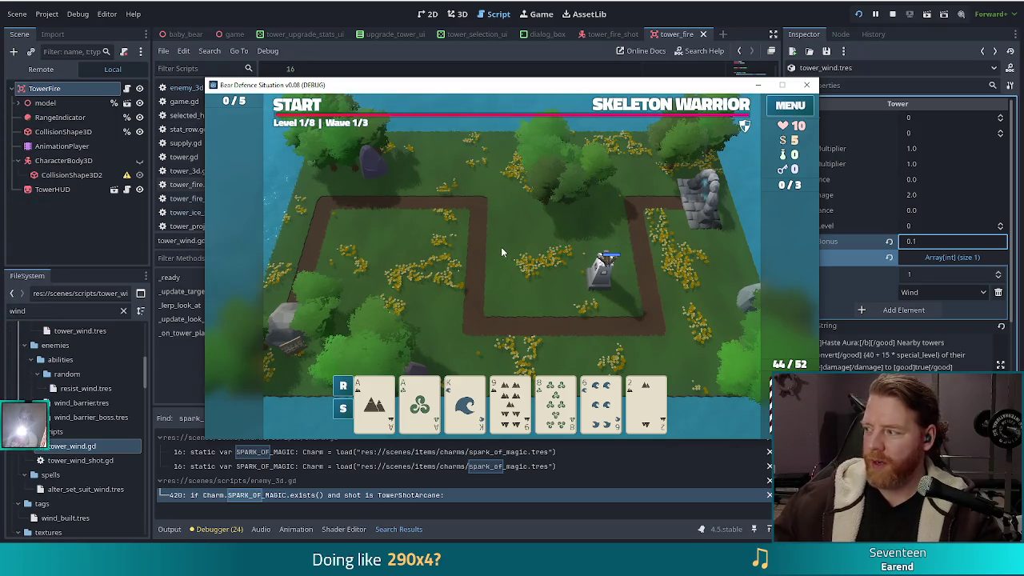
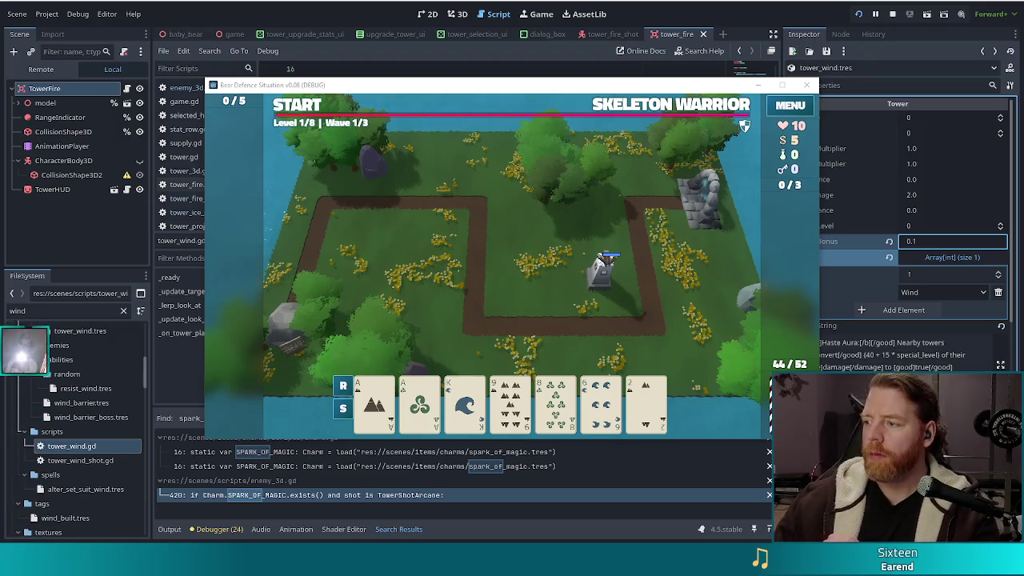
Stop the running game and select the convert-damage wording to the end of the wind tower's Special String.
click(661, 88)
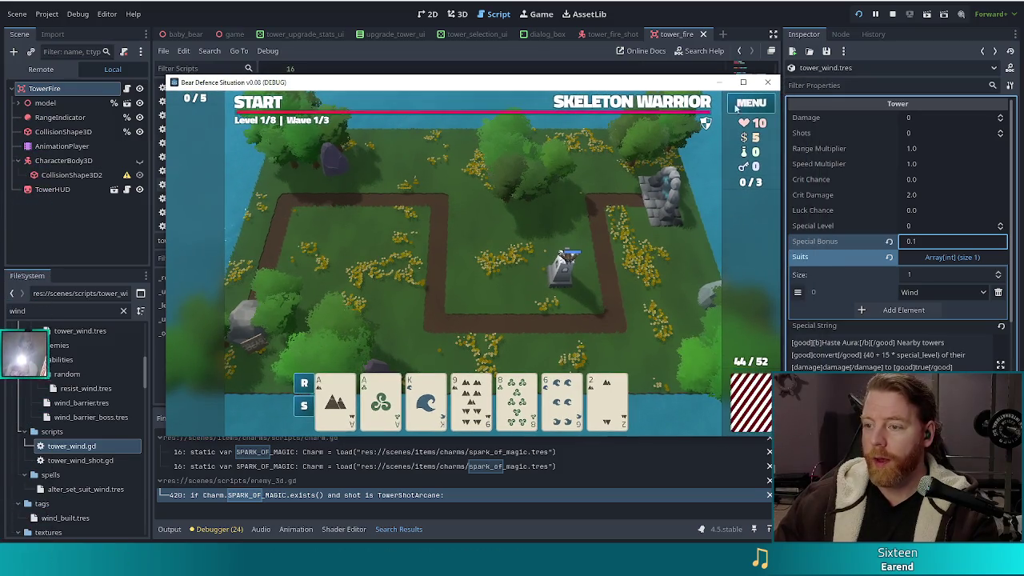
click(768, 82)
click(946, 364)
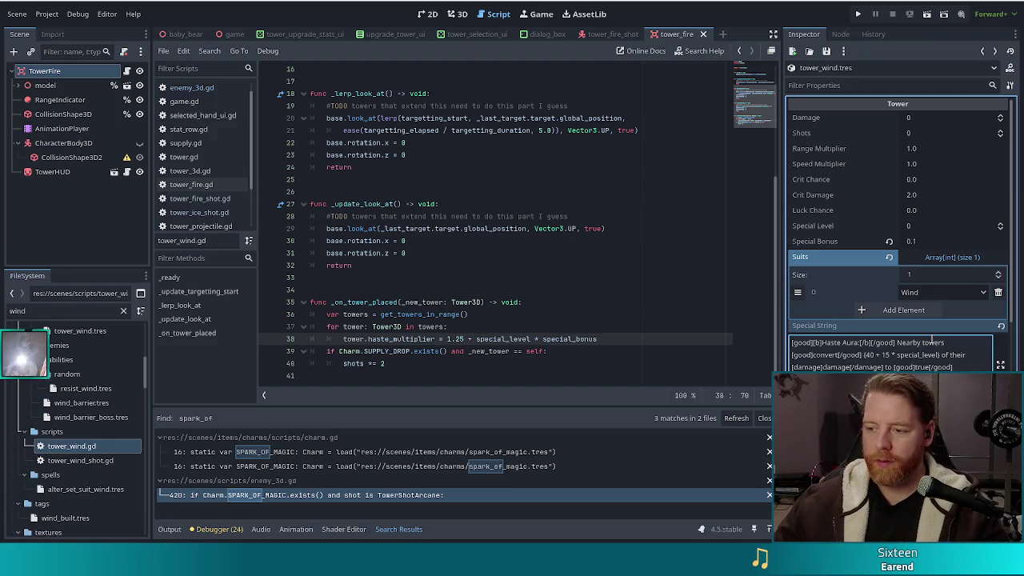
double_click(823, 355)
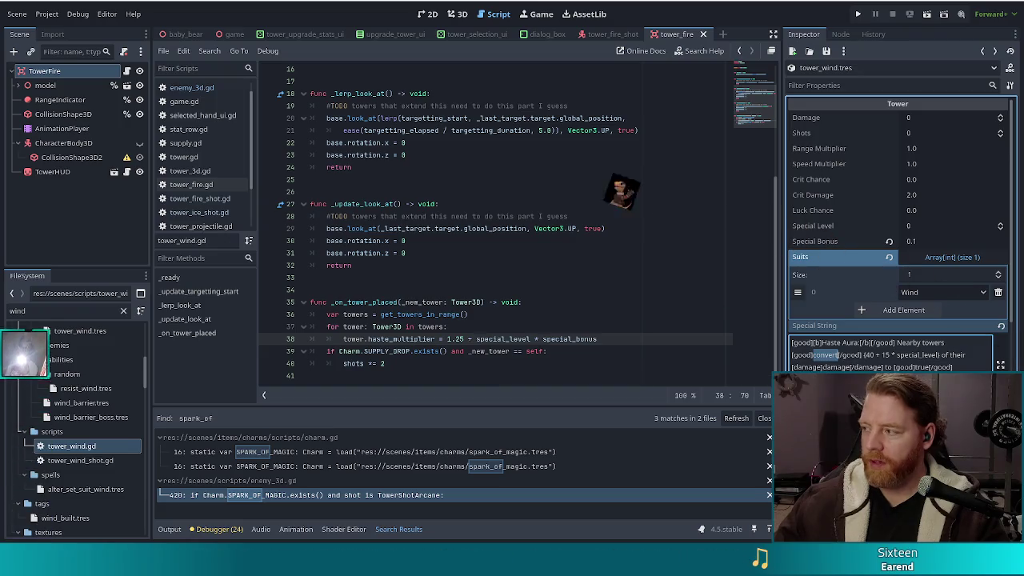
drag(956, 367, 792, 355)
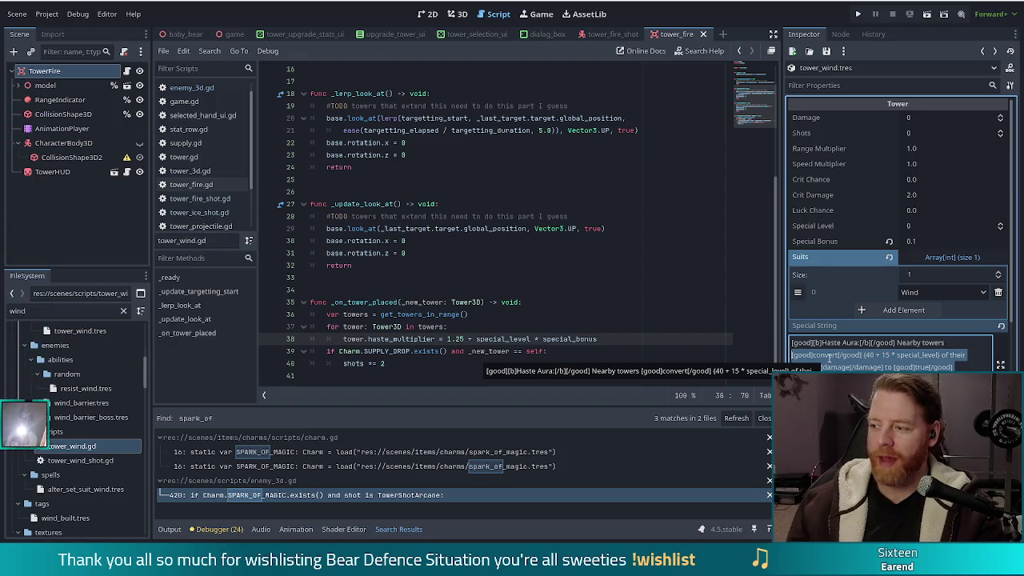
Replace the old wording so the Special String reads 'Nearby towers have (25) more attack speed.'.
key(BackSpace)
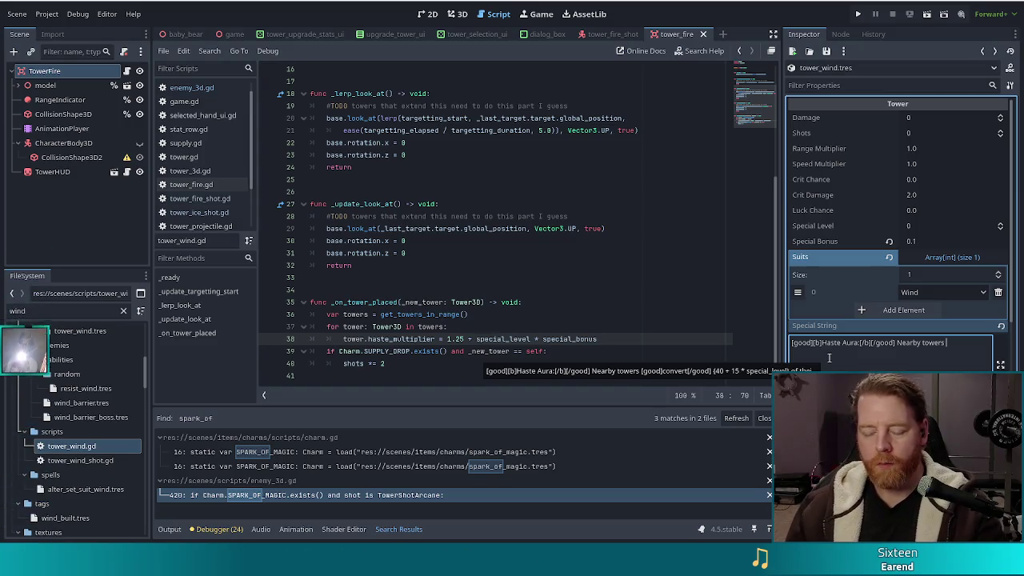
text(have )
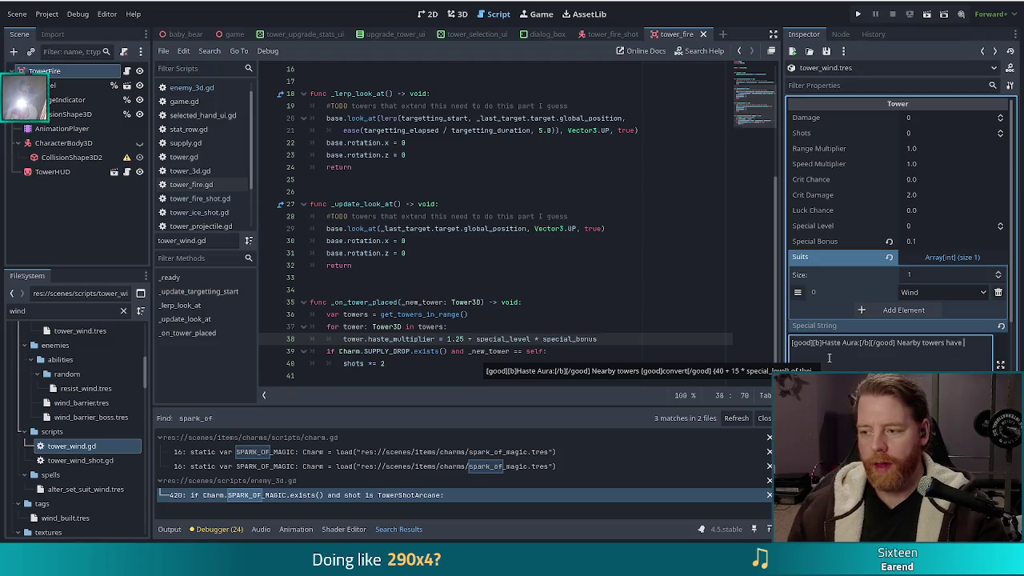
text(25%)
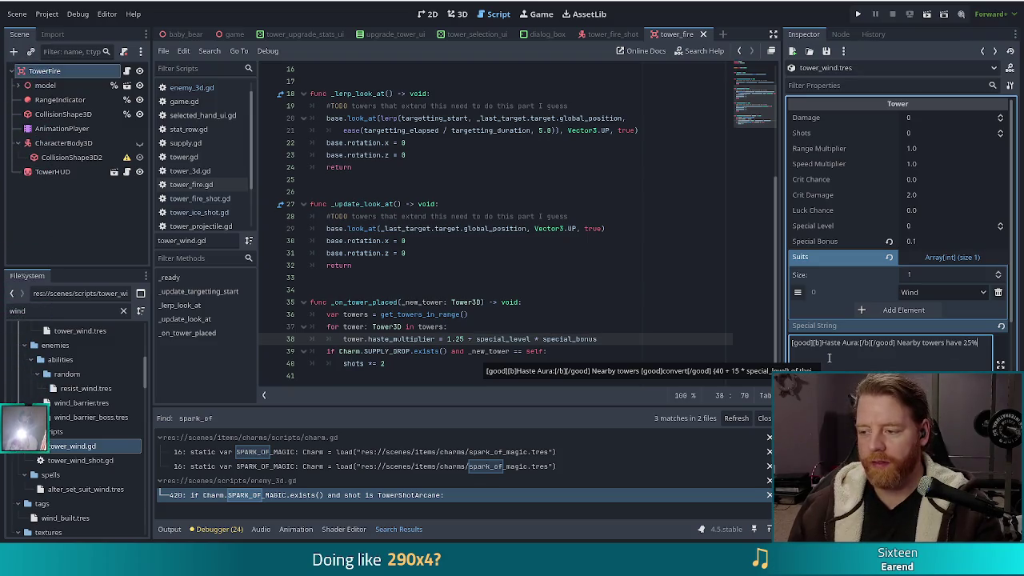
text( more attack speed.)
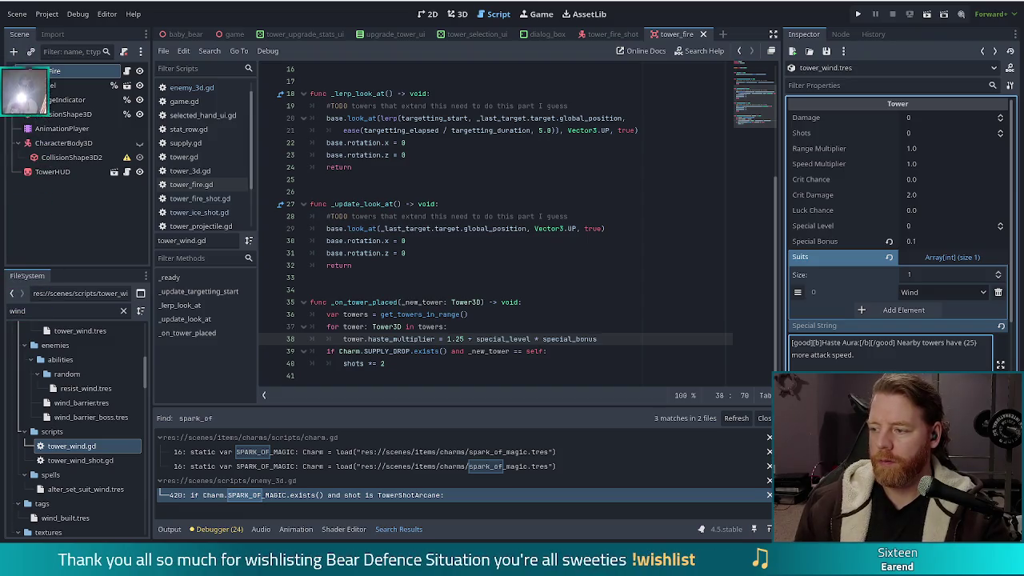
click(926, 359)
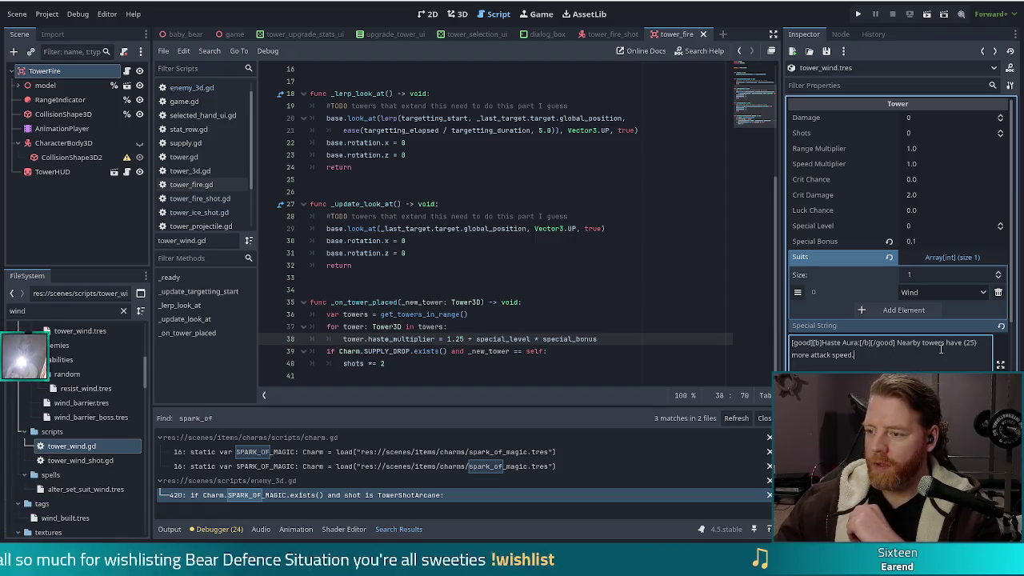
scroll(844, 270, down, 2)
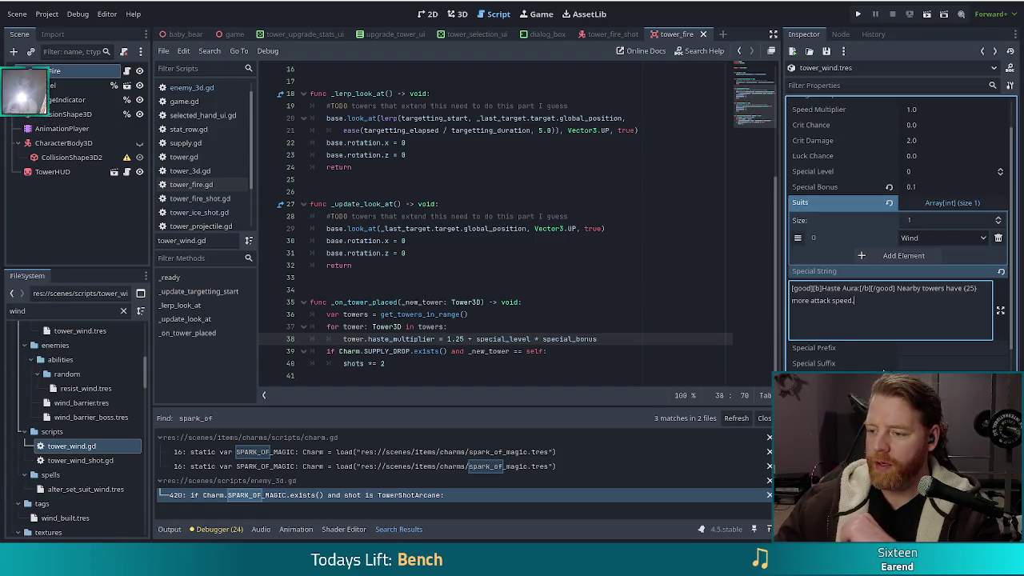
Set the wind tower's Special Suffix to %.
click(920, 364)
text(%)
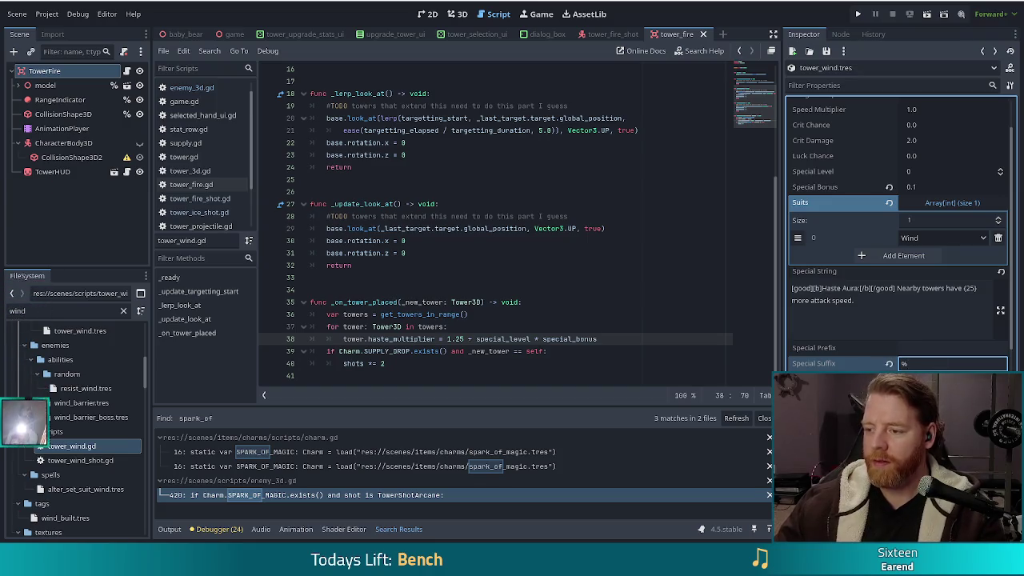
click(869, 318)
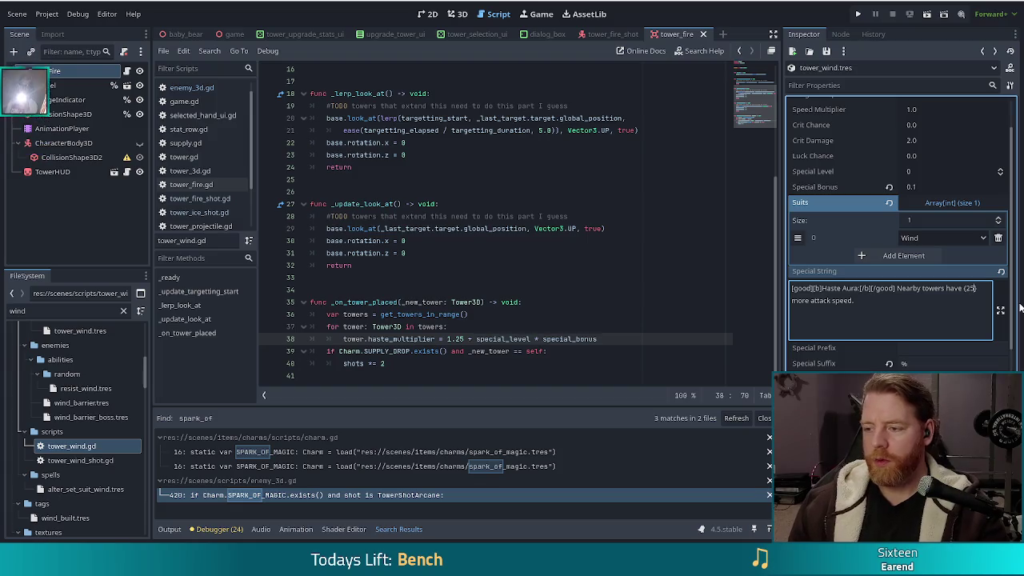
Change the bonus to (25 + 10 * special_level) and wrap 'attack speed.' in [good] tags.
text(+)
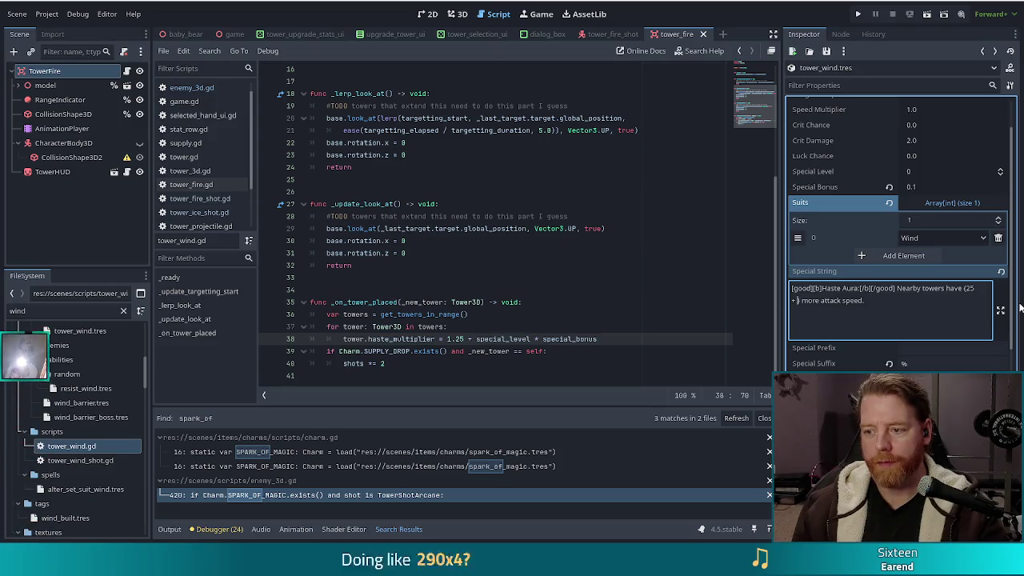
text(10 * spe)
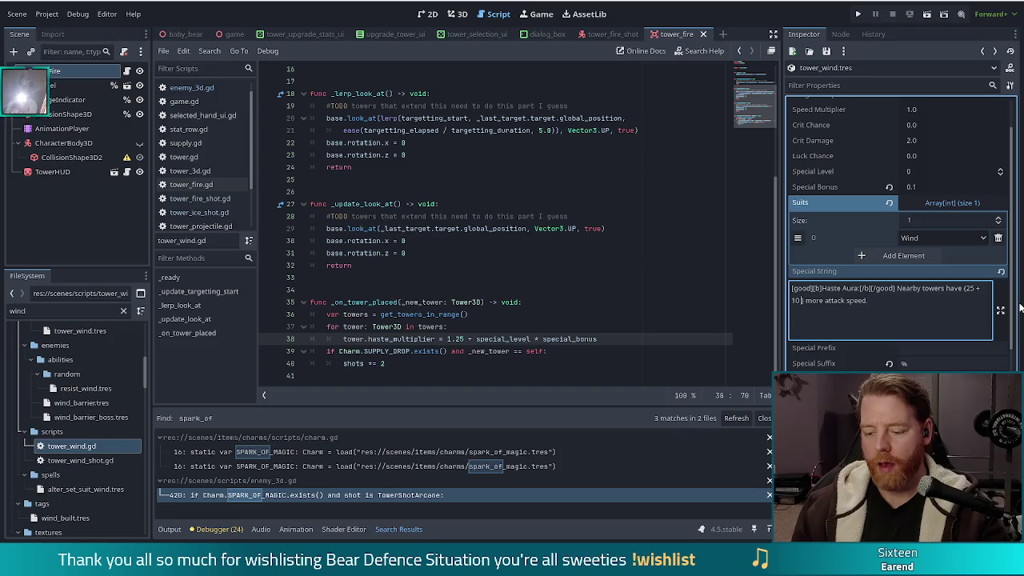
text(cial)
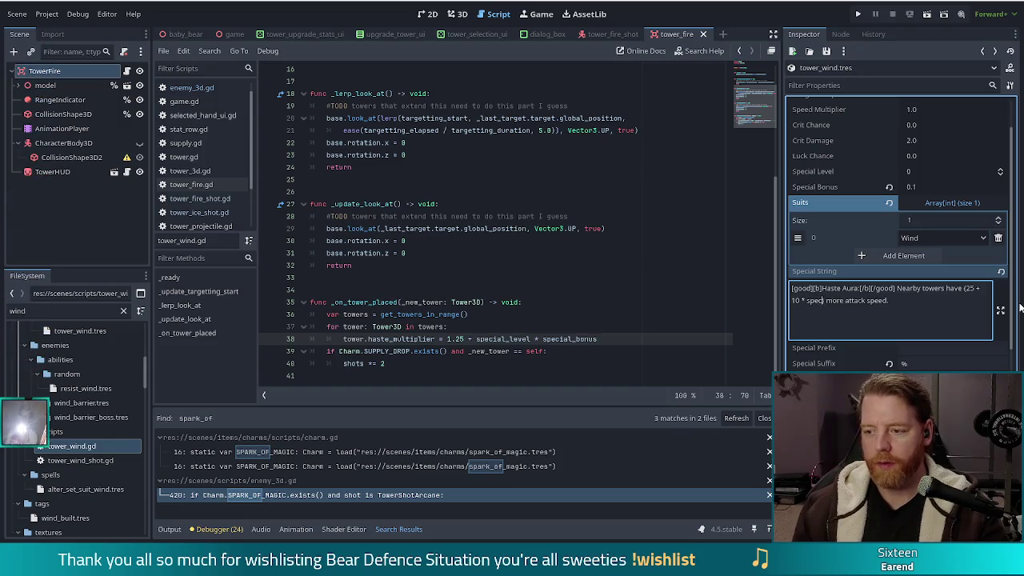
text(_level)
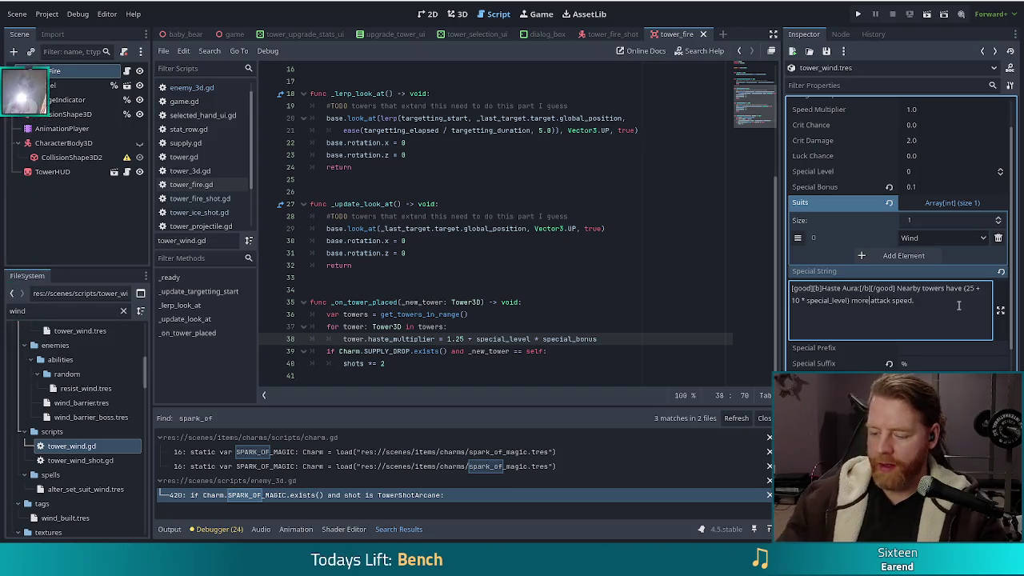
text([good)
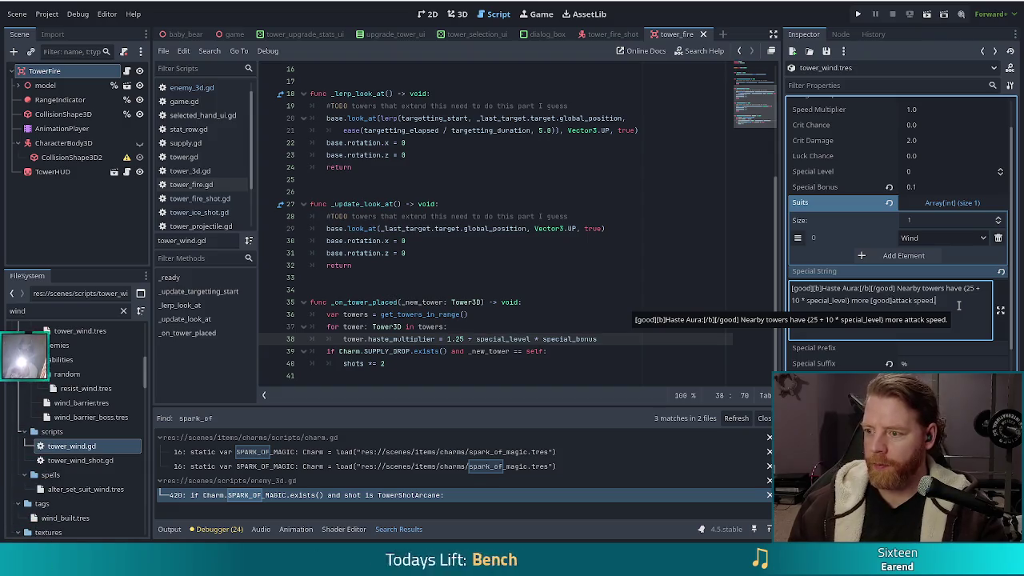
click(958, 305)
text([/good)
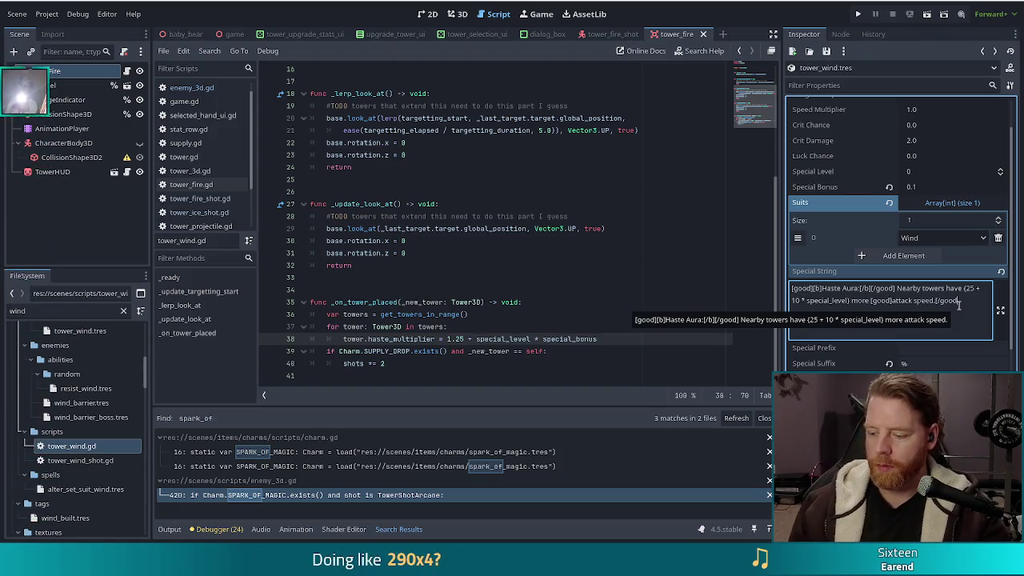
text(])
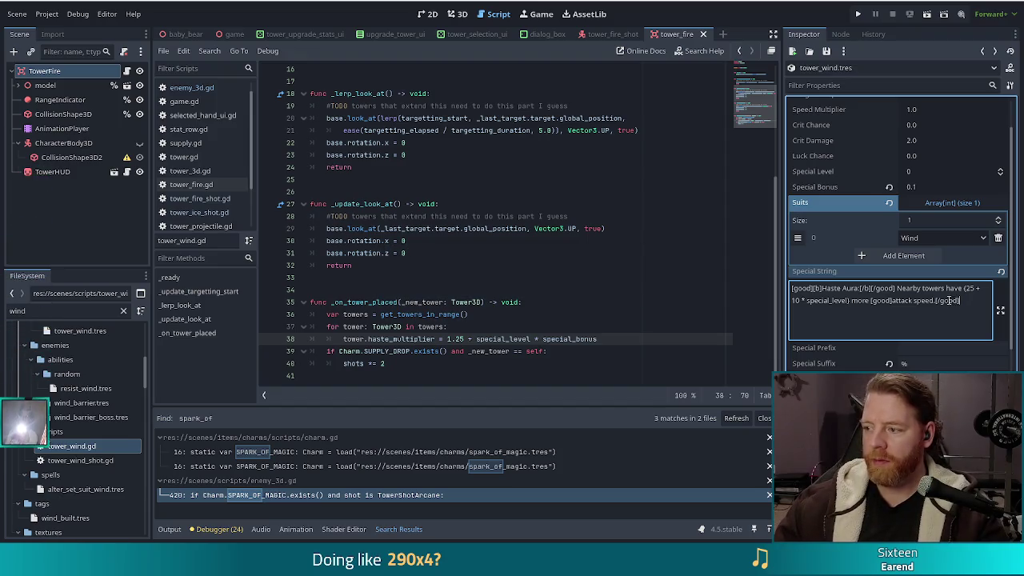
drag(52, 311, 2, 310)
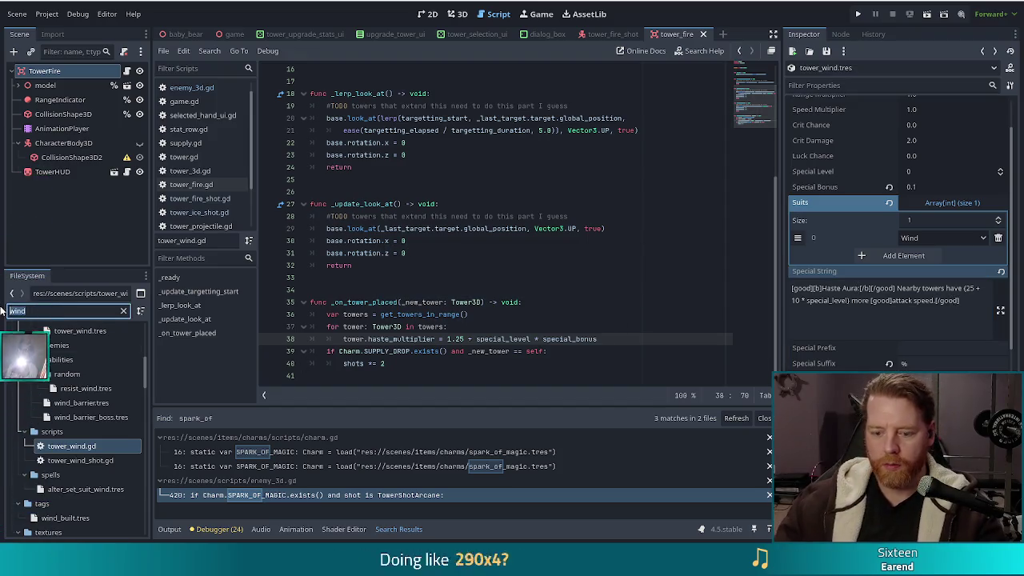
Copy the description from supply_drop.tres, found by filtering for 'supply', then return to the Wind tower.
text(supply)
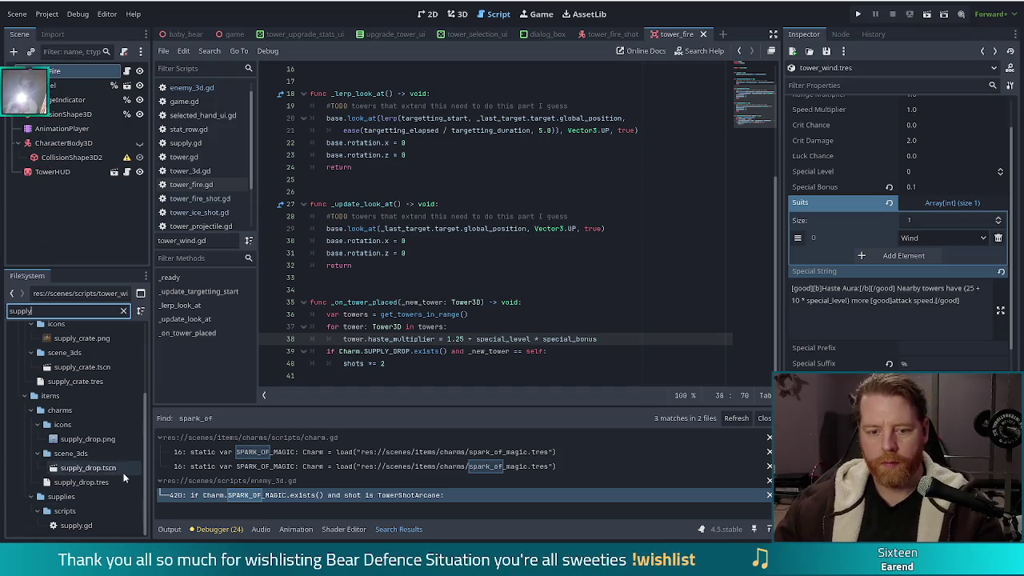
click(81, 481)
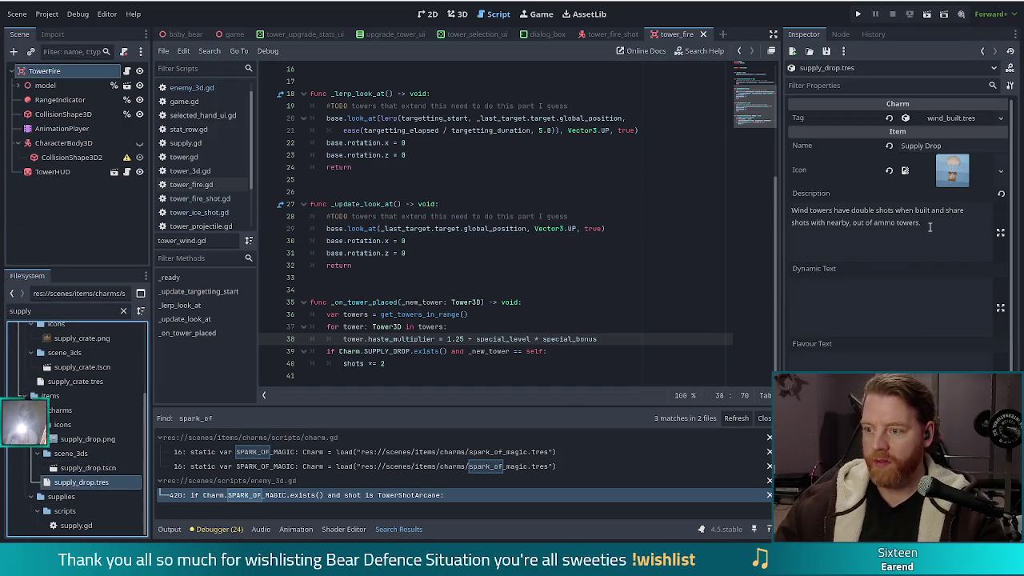
triple_click(927, 227)
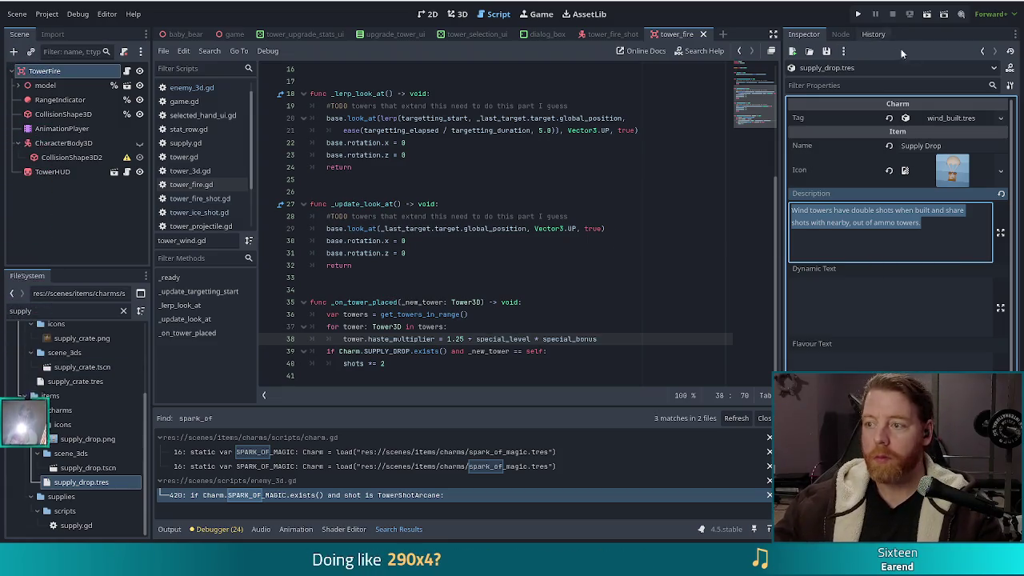
click(983, 51)
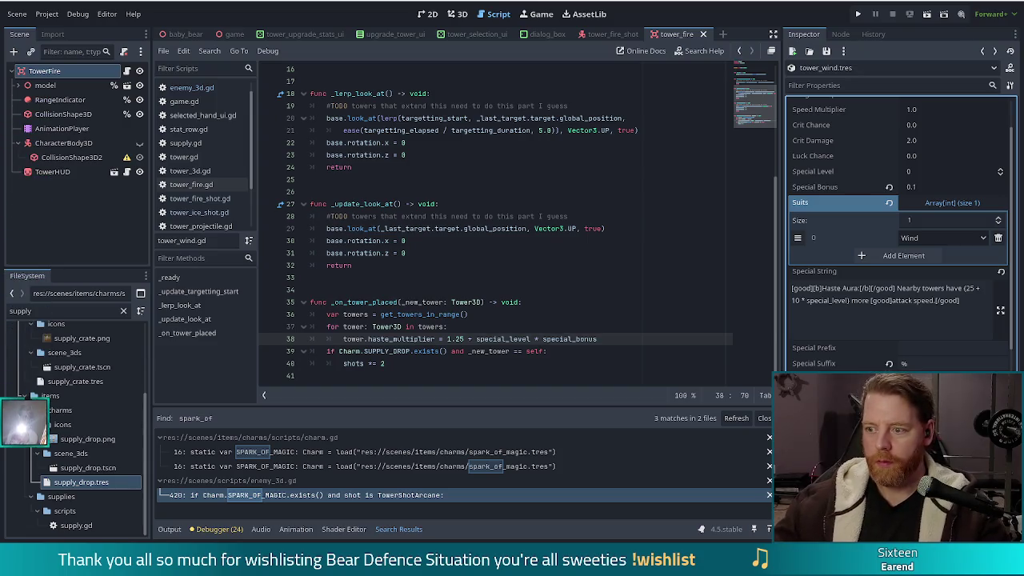
Copy the Ice tower's '[good][b]At Level 5:[/b][/good]' heading into the Wind tower's Ultimate String.
click(982, 50)
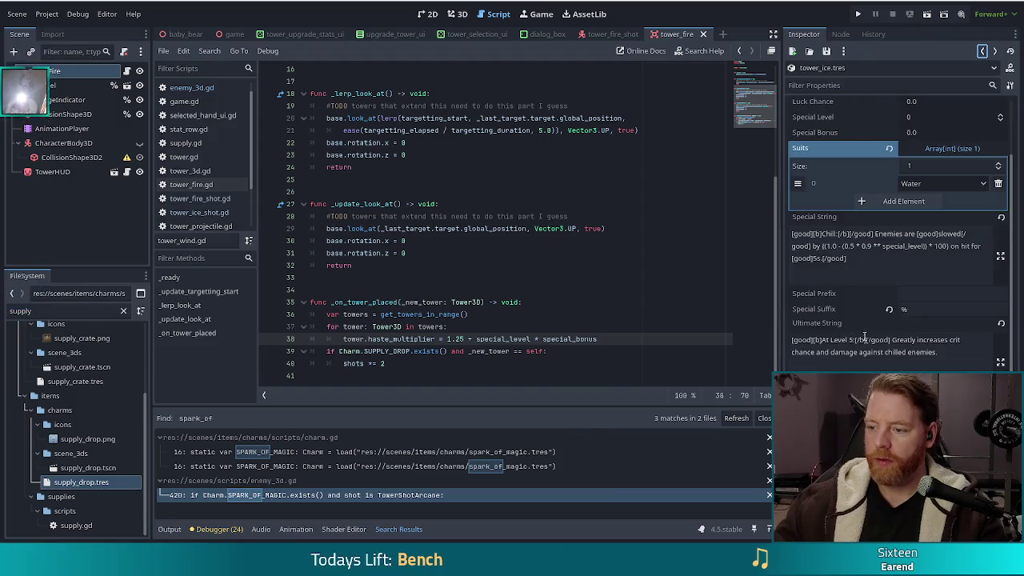
drag(890, 339, 839, 328)
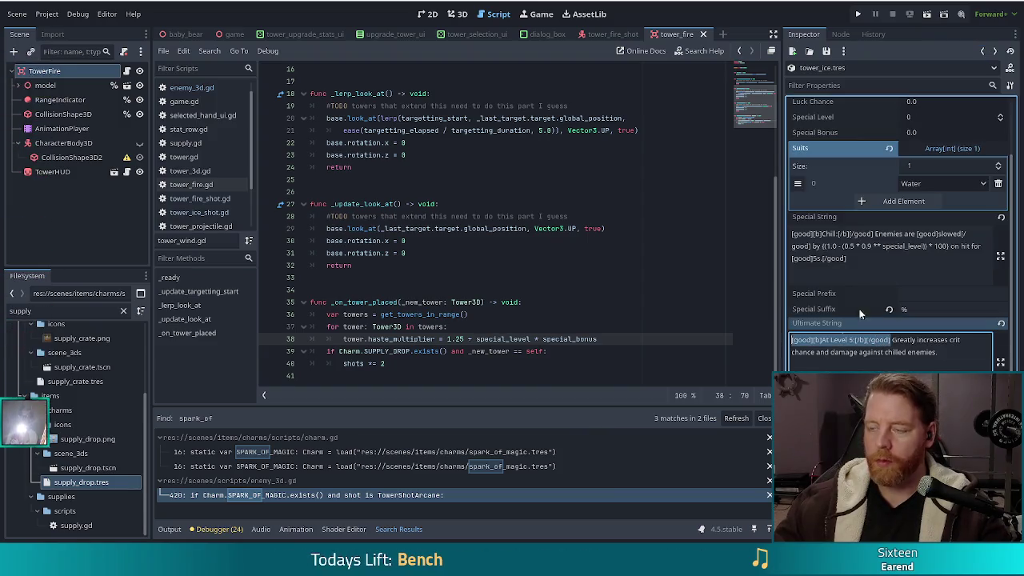
click(995, 51)
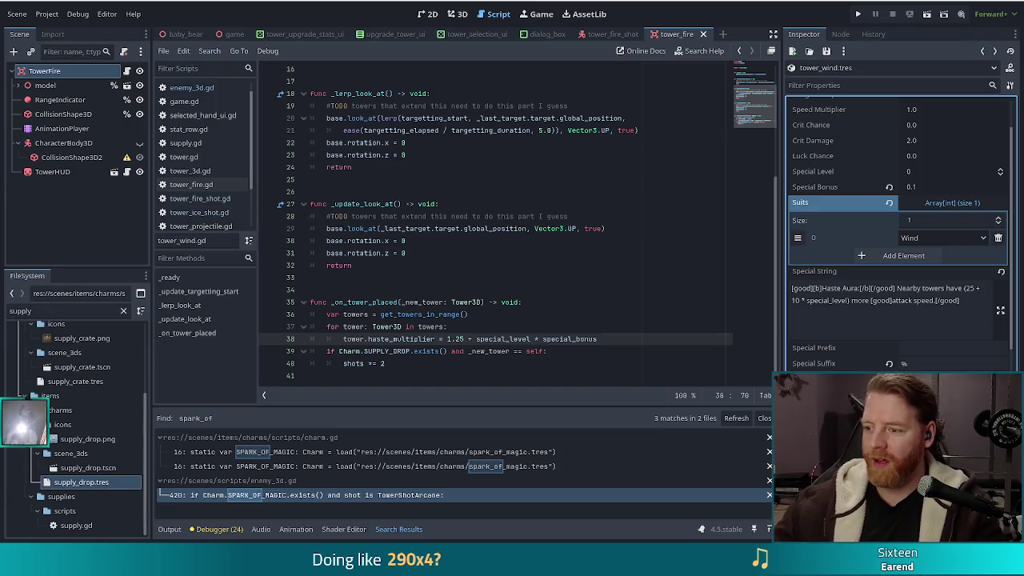
scroll(867, 244, down, 5)
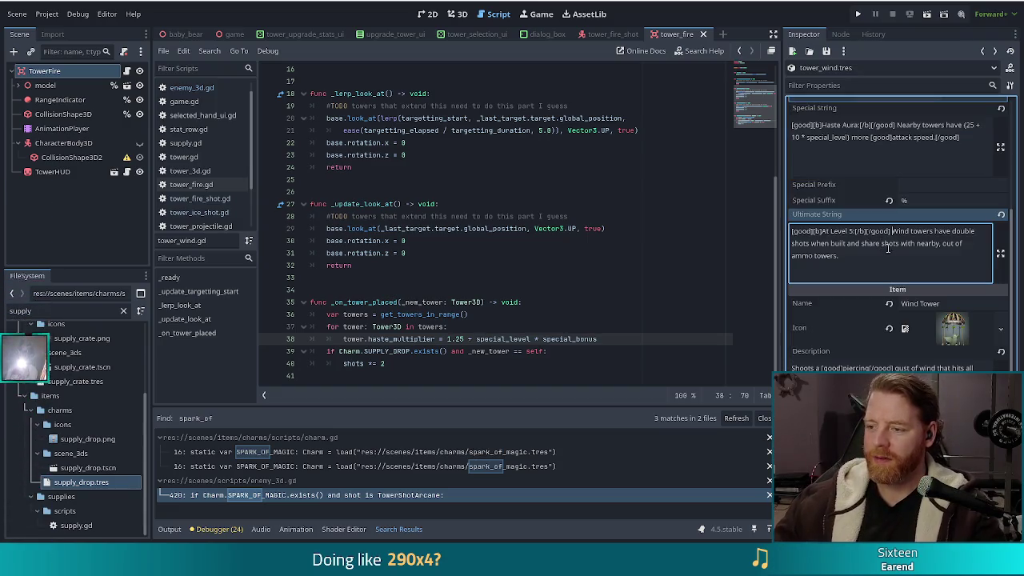
scroll(880, 233, down, 2)
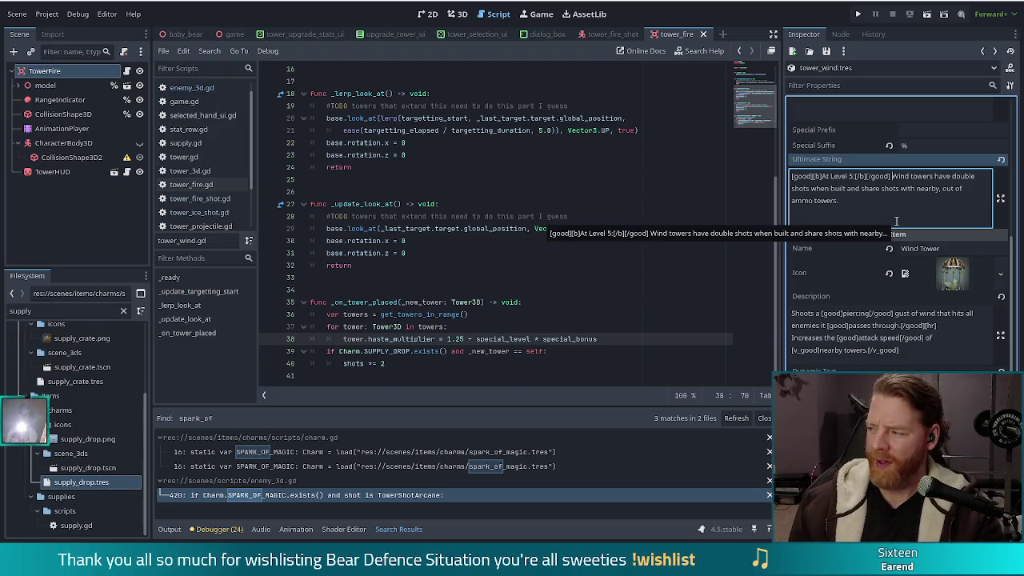
click(868, 204)
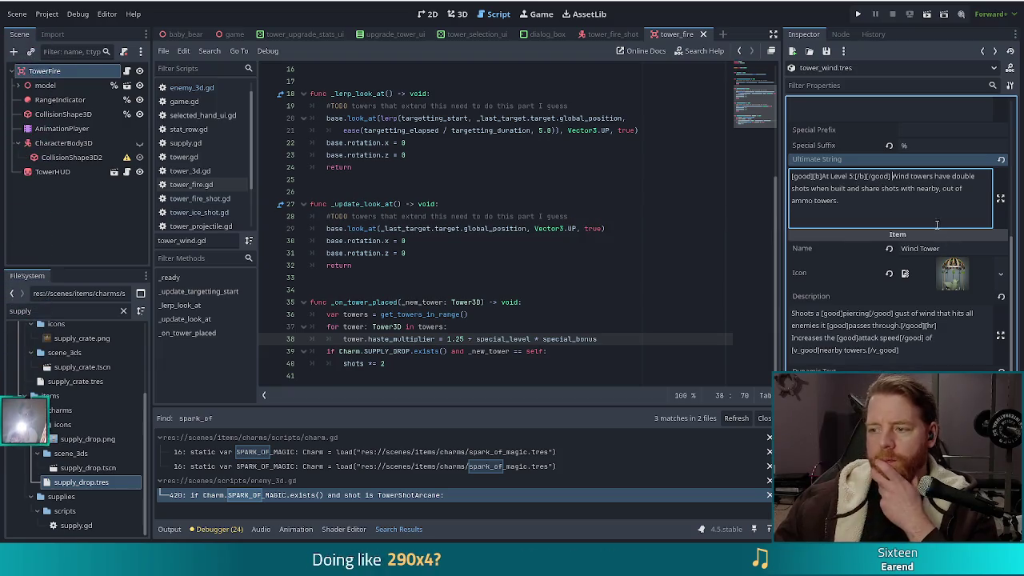
Replace 'Wind towers have' with 'Gains' and change 'share' to 'shares' in the Ultimate String.
shift+click(953, 176)
text(gain)
key(BackSpace)
key(BackSpace)
key(BackSpace)
text(Ga)
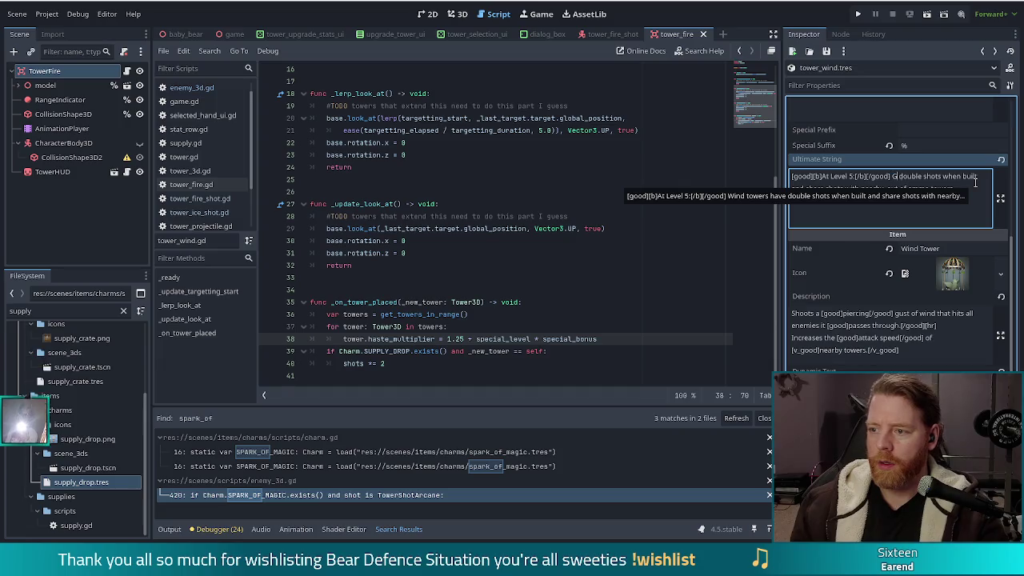
text(ins)
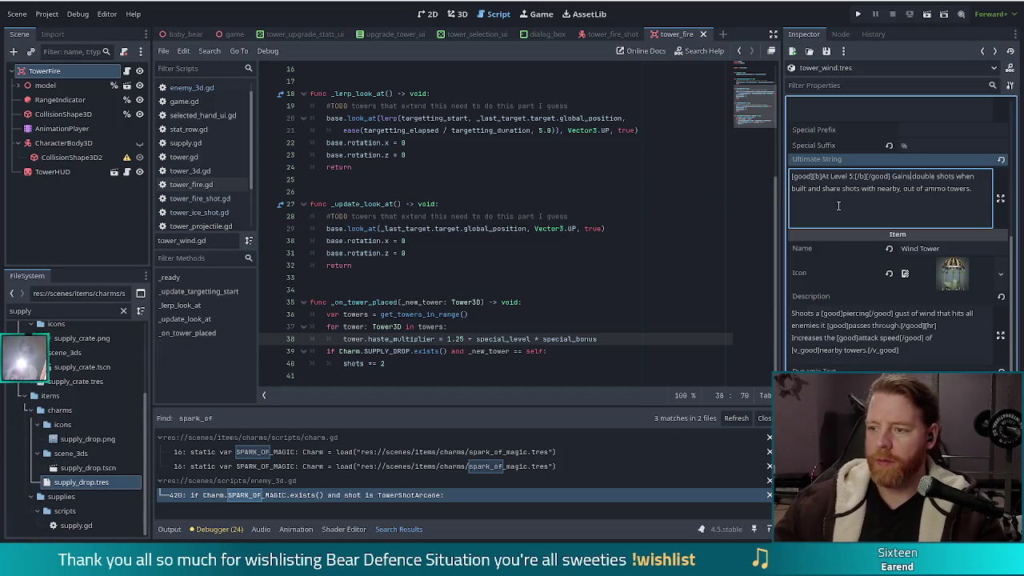
click(840, 188)
text(s)
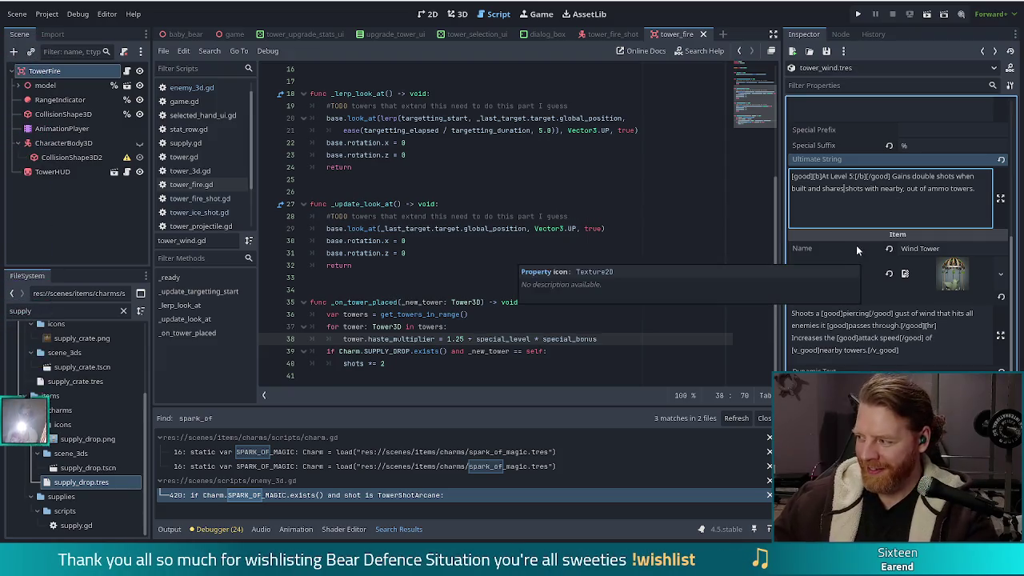
click(976, 189)
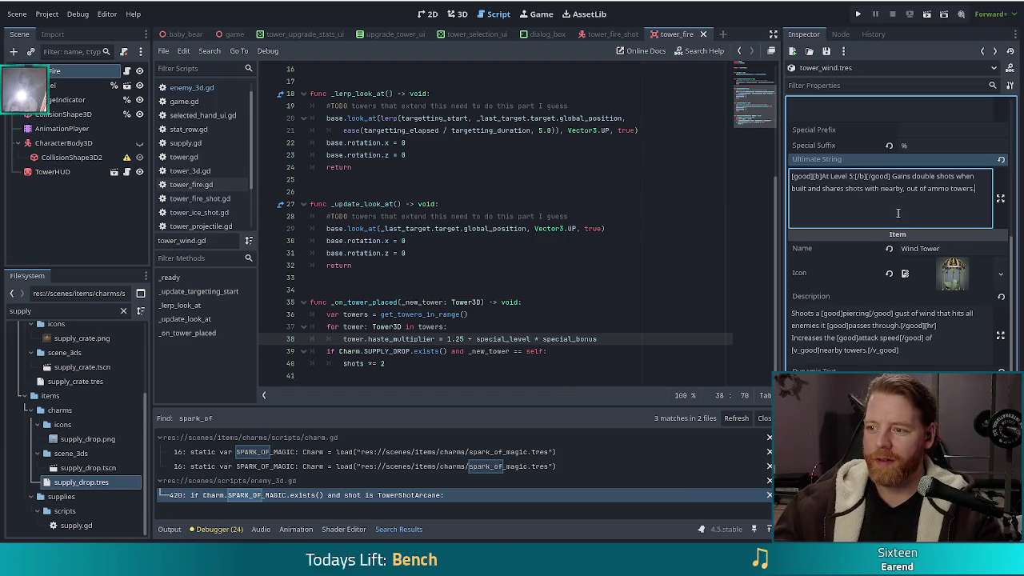
Wrap 'double shots', 'shares shots' and 'nearby' in [good] tags in the Ultimate String.
click(913, 176)
text([good]double shots[/)
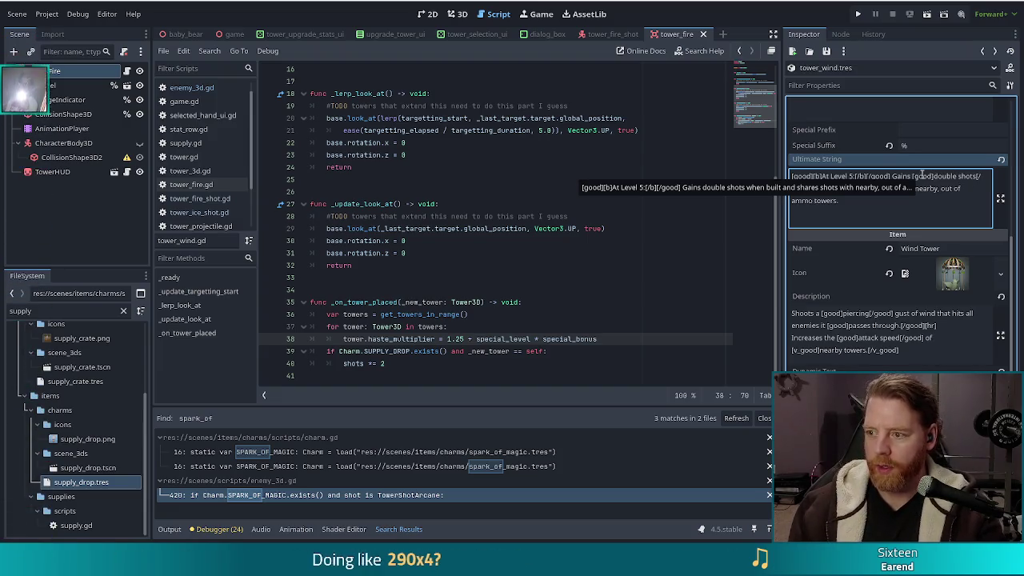
text(good])
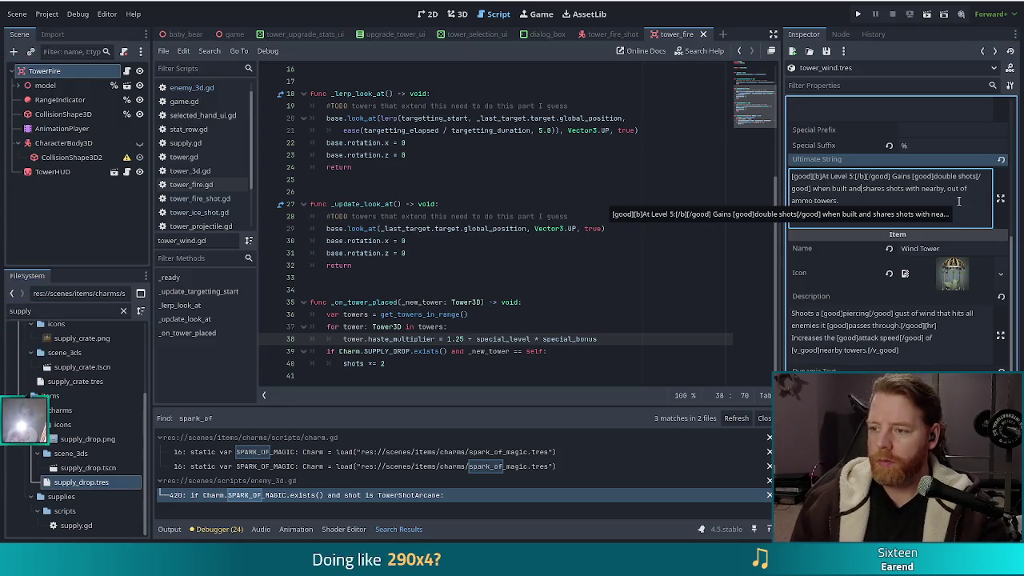
text([good)
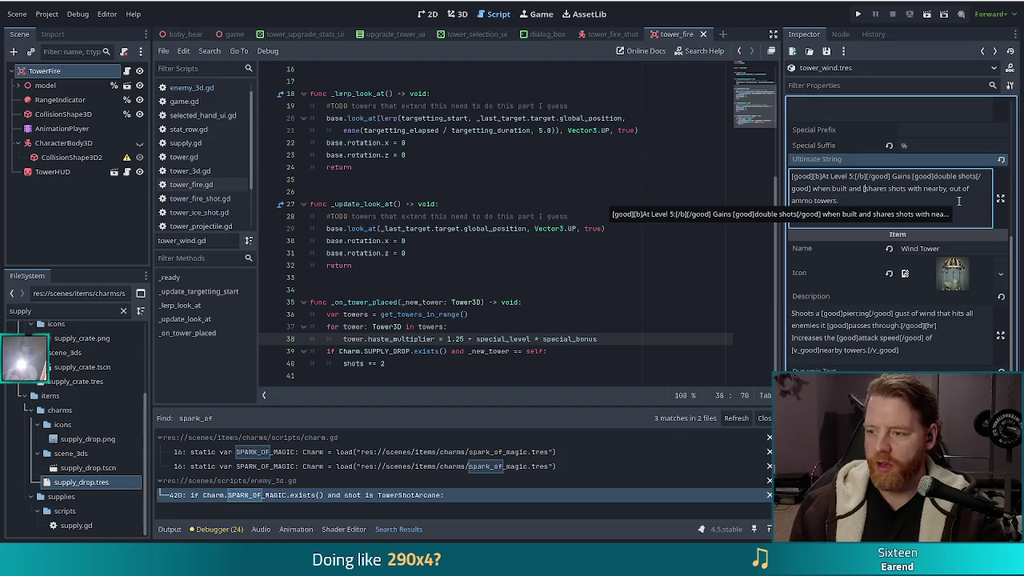
text(])
key(ctrl+Right)
key(ctrl+Right)
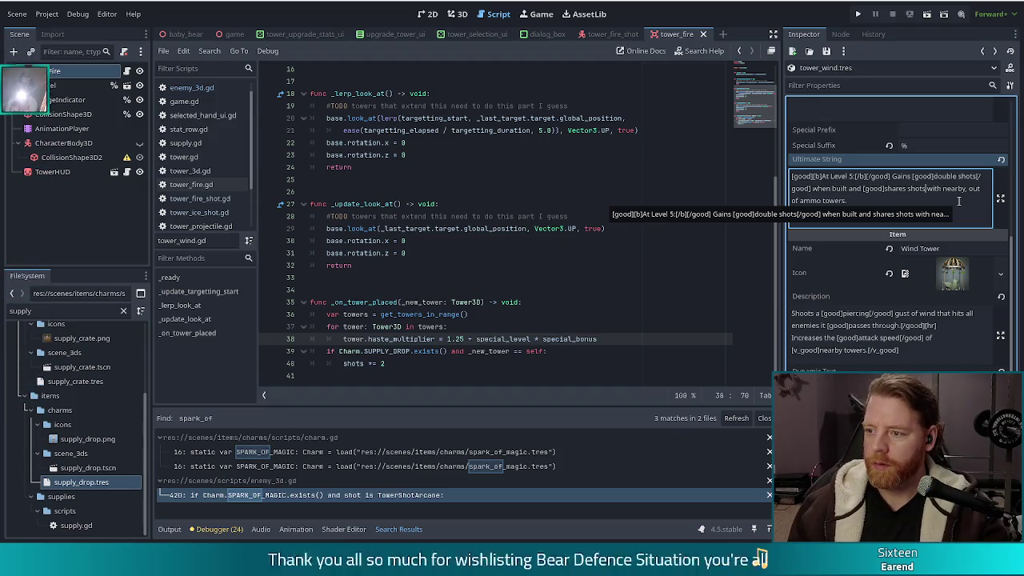
text([/good)
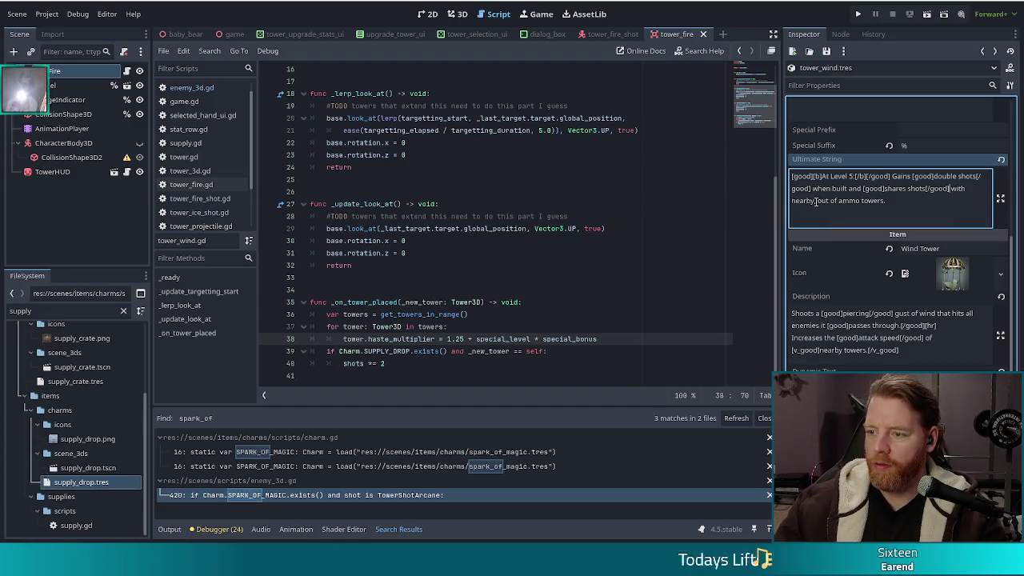
click(815, 201)
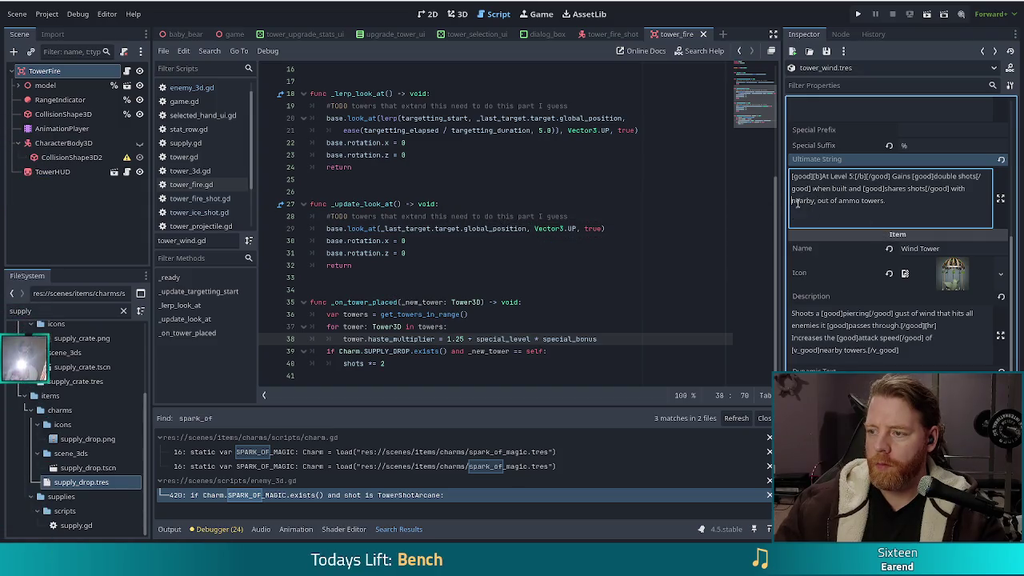
text(ood]nearby)
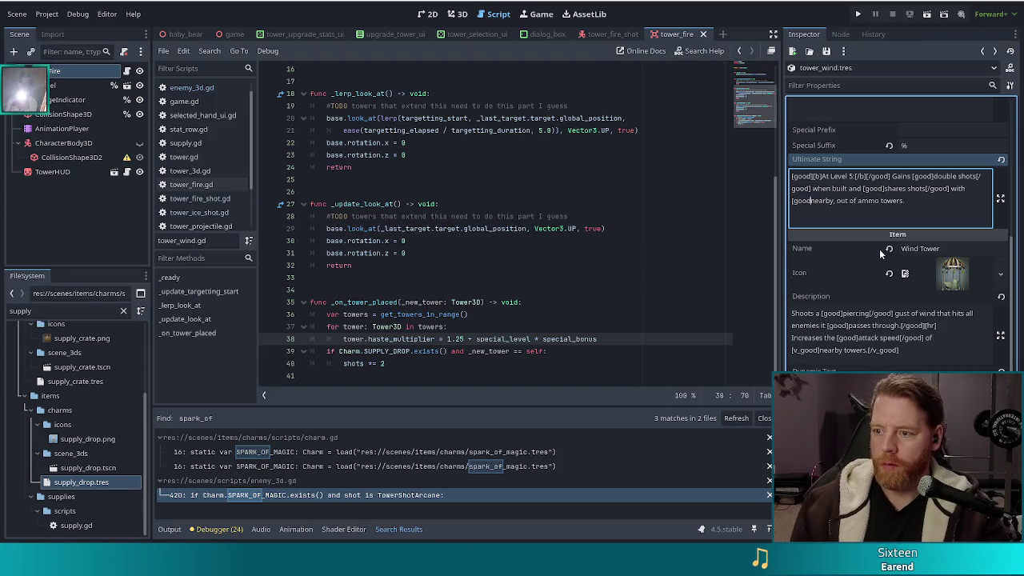
text([/good])
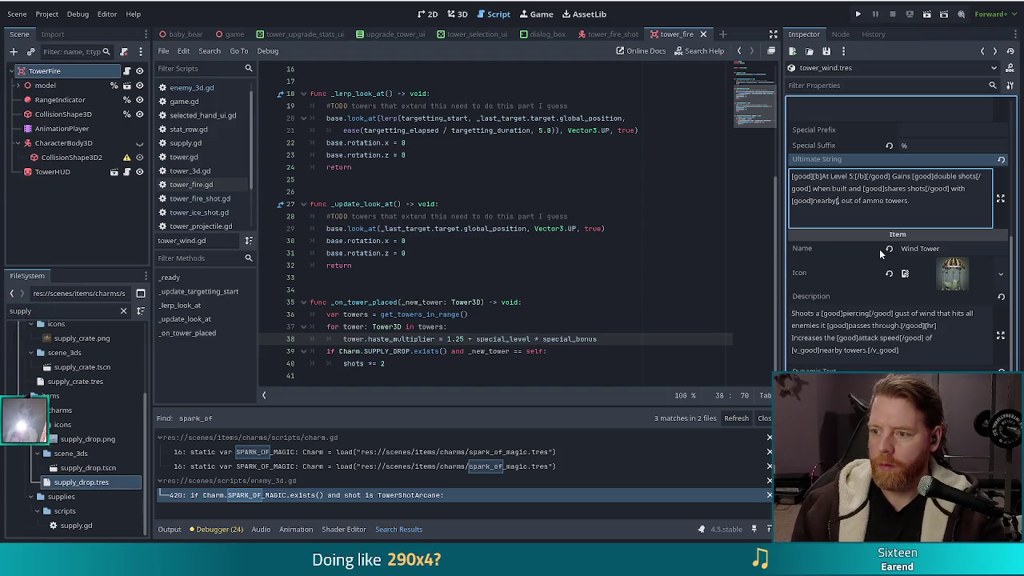
text(,)
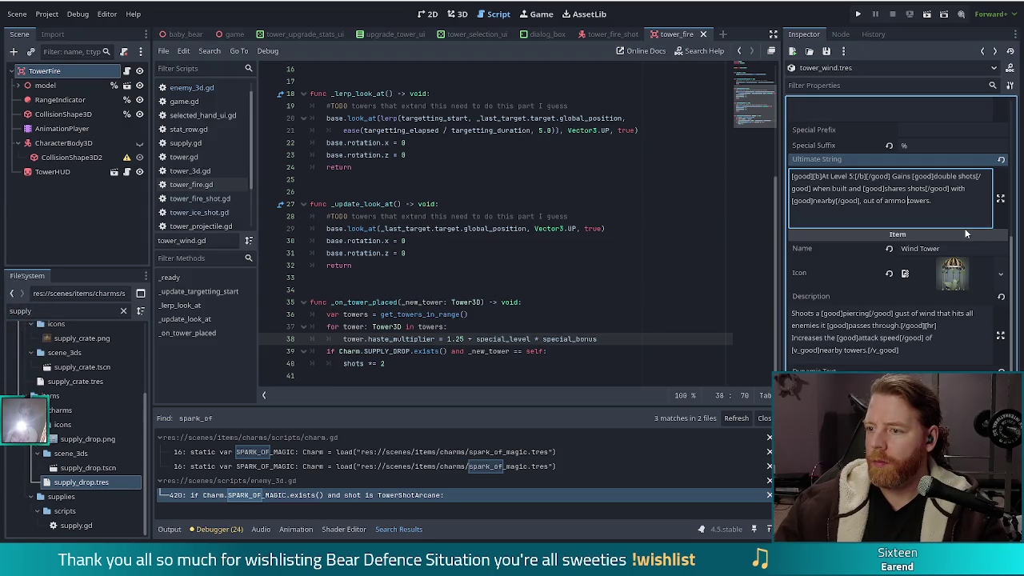
scroll(966, 232, up, 2)
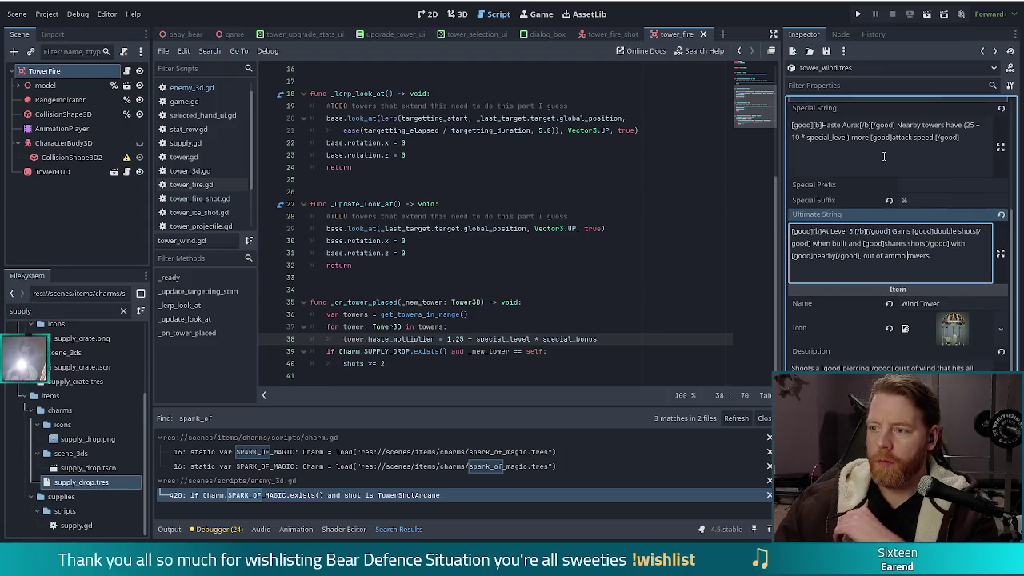
click(819, 137)
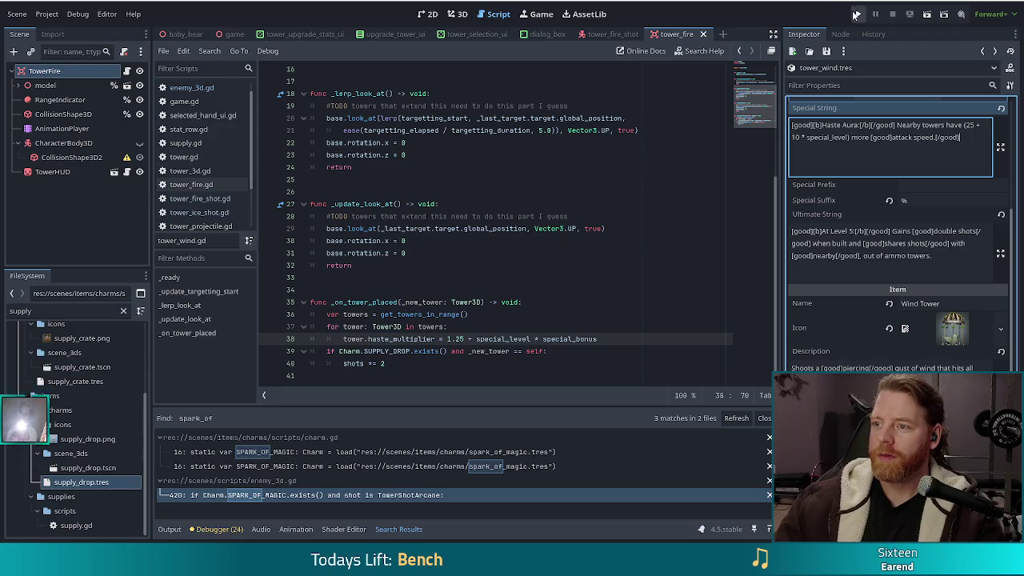
Launch a debug run, start a new game, and view the Wind Tower's details and Level 5 text.
click(858, 13)
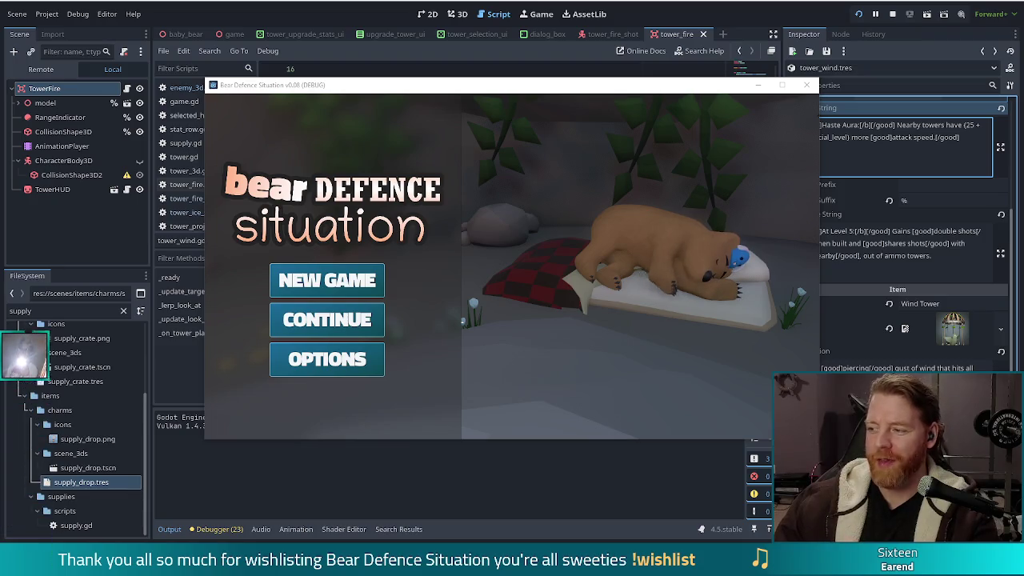
click(349, 281)
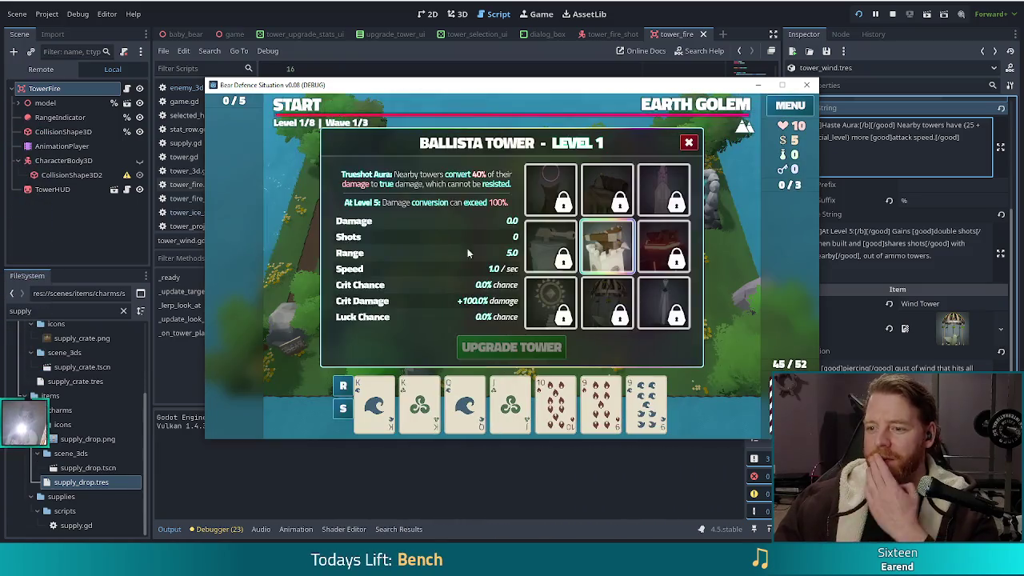
click(608, 302)
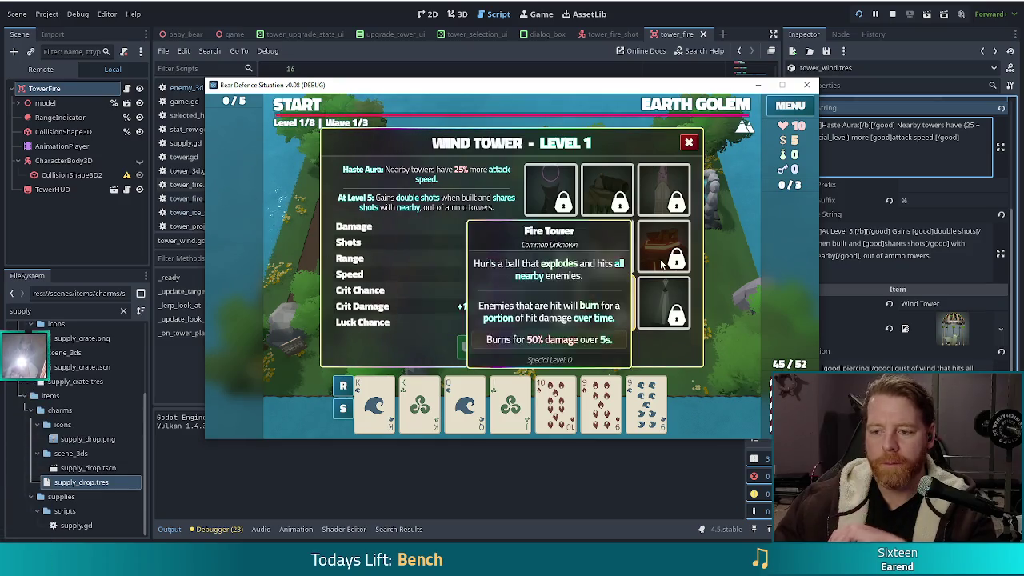
click(606, 244)
Reopen the Wind Tower and try its Range, Damage and Shots upgrades in turn.
click(607, 302)
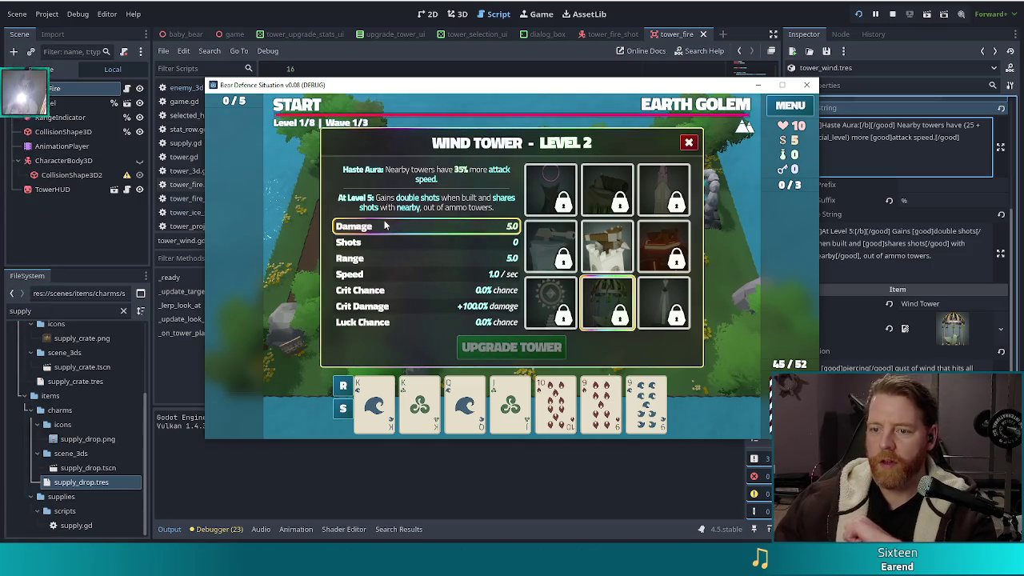
click(413, 226)
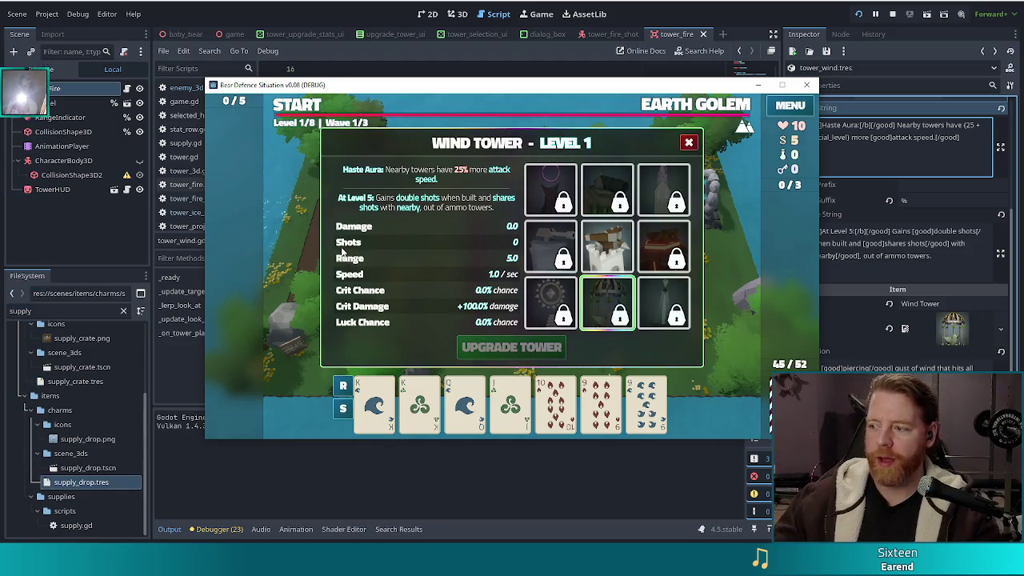
click(511, 346)
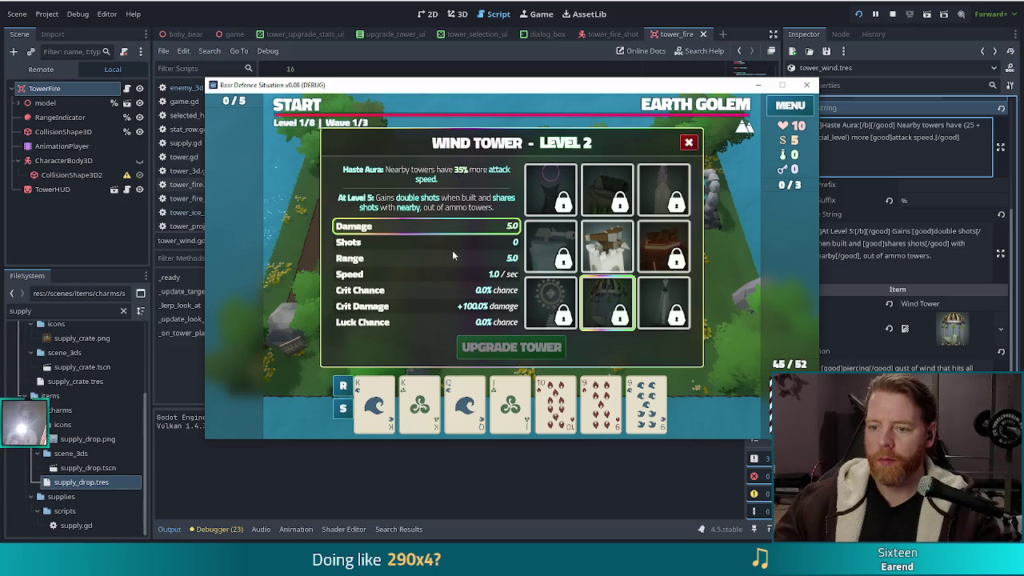
click(416, 230)
click(407, 242)
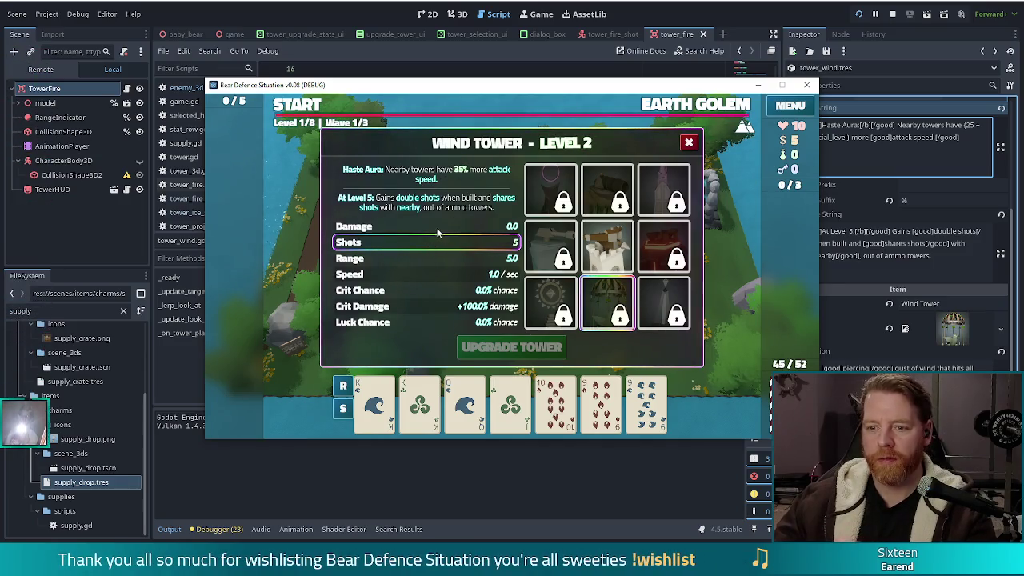
click(417, 275)
Settle the Level 2 upgrade on Speed for 1.1/sec and a 35% Haste Aura, then close the game.
click(426, 274)
click(426, 273)
click(426, 274)
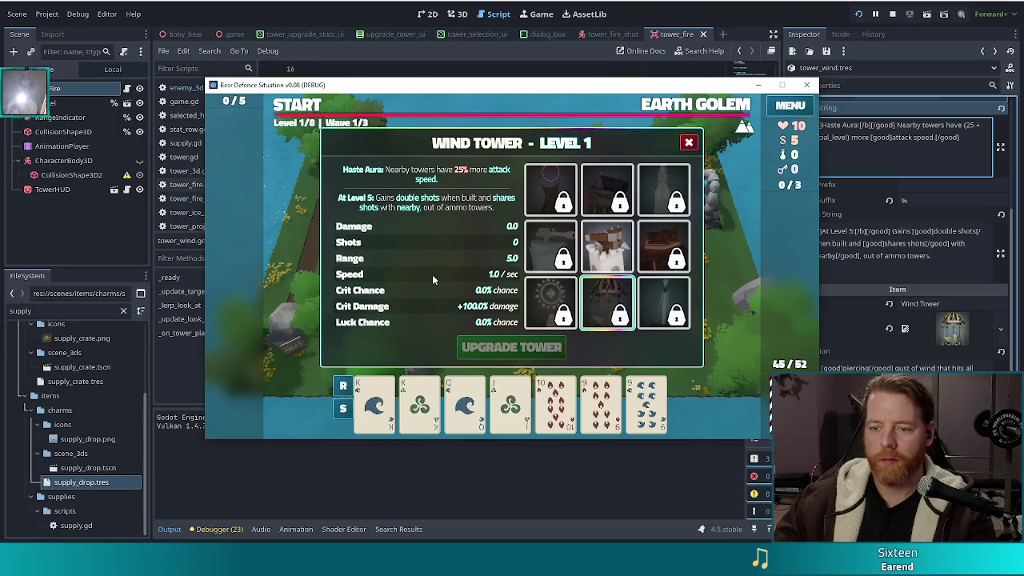
click(434, 274)
click(434, 273)
click(434, 274)
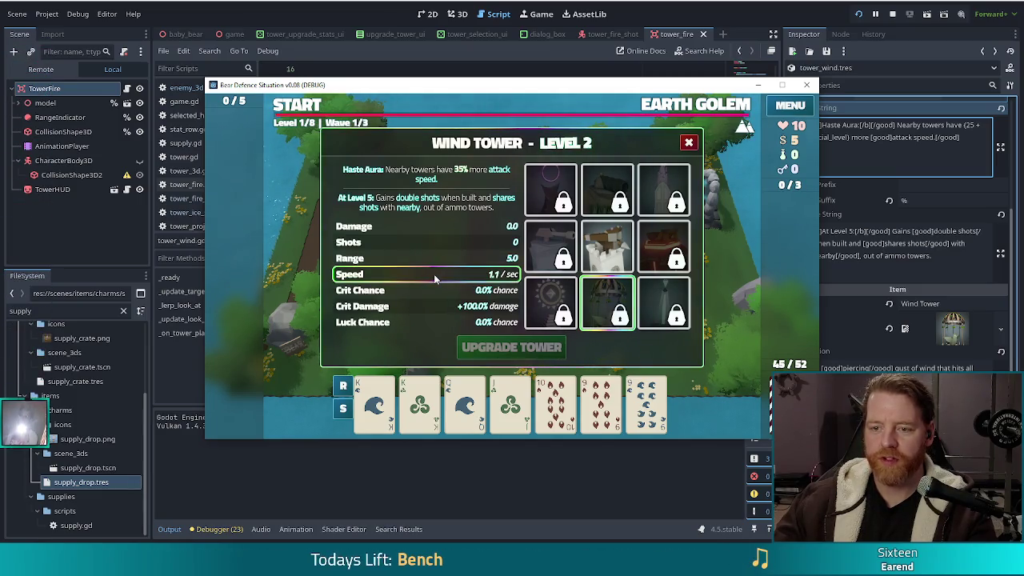
click(434, 274)
click(434, 274)
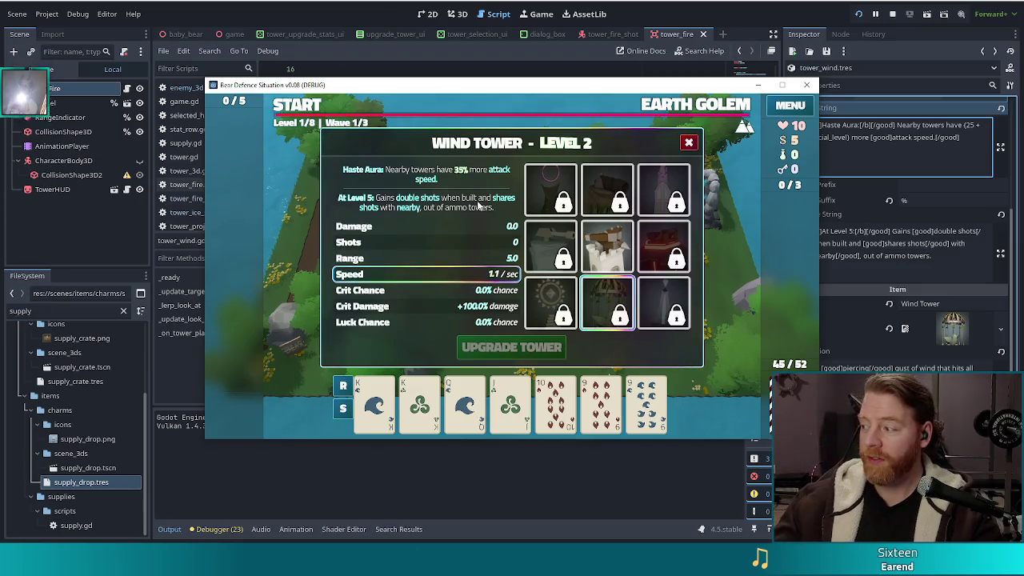
click(807, 85)
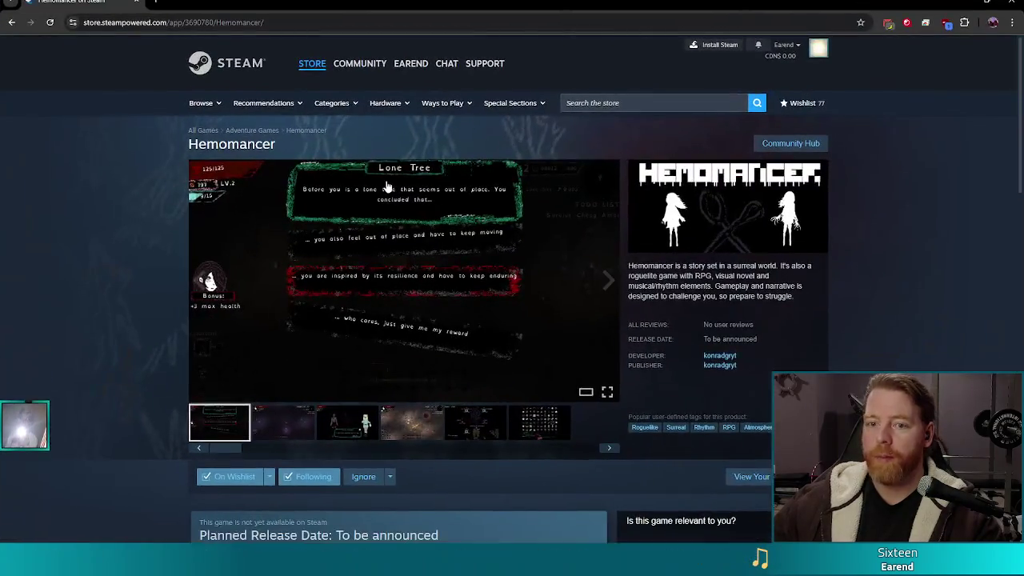
Page through the Hemomancer screenshots to the battle-scene image, then switch back to Godot.
click(257, 26)
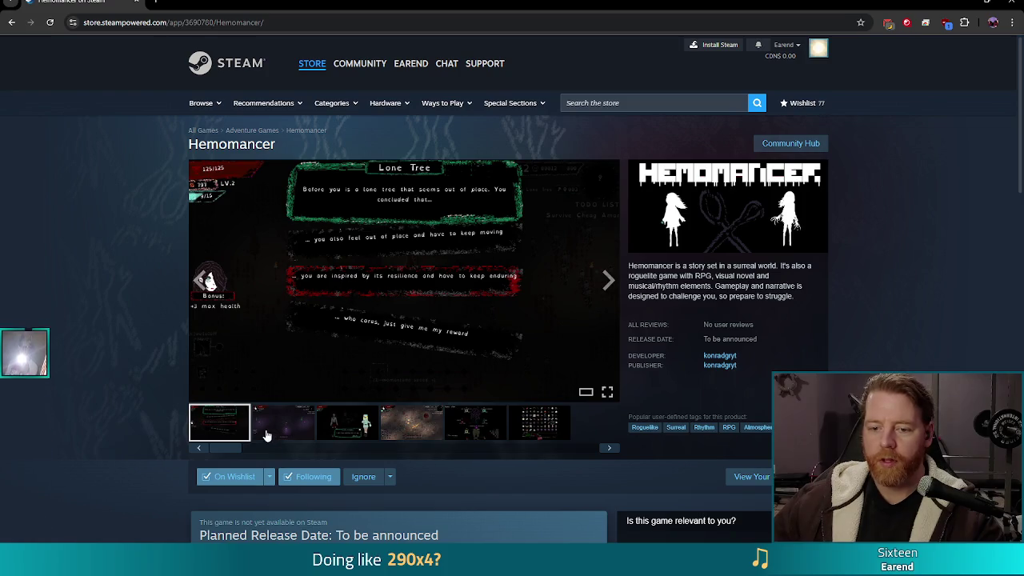
click(267, 436)
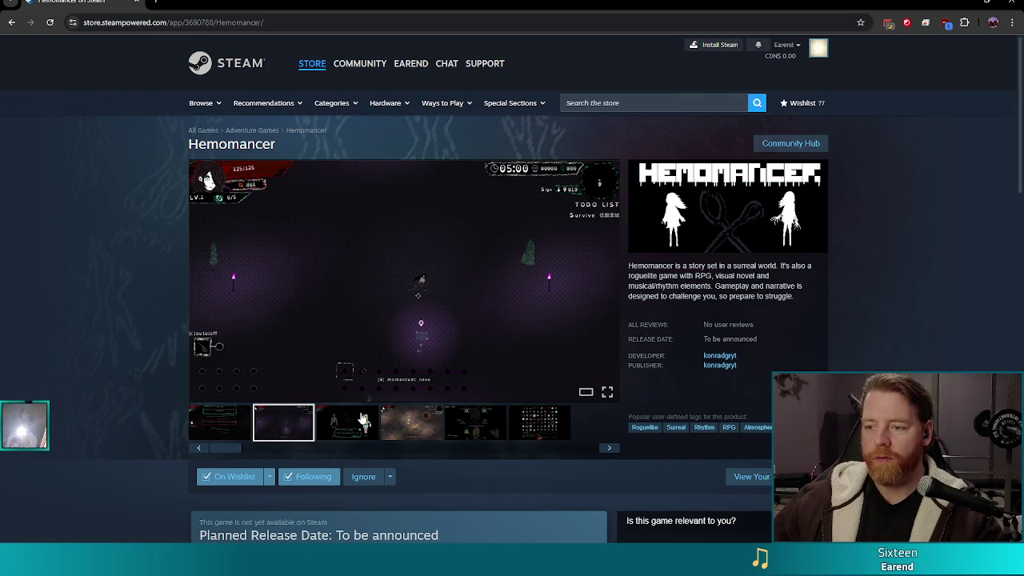
mouse_move(376, 398)
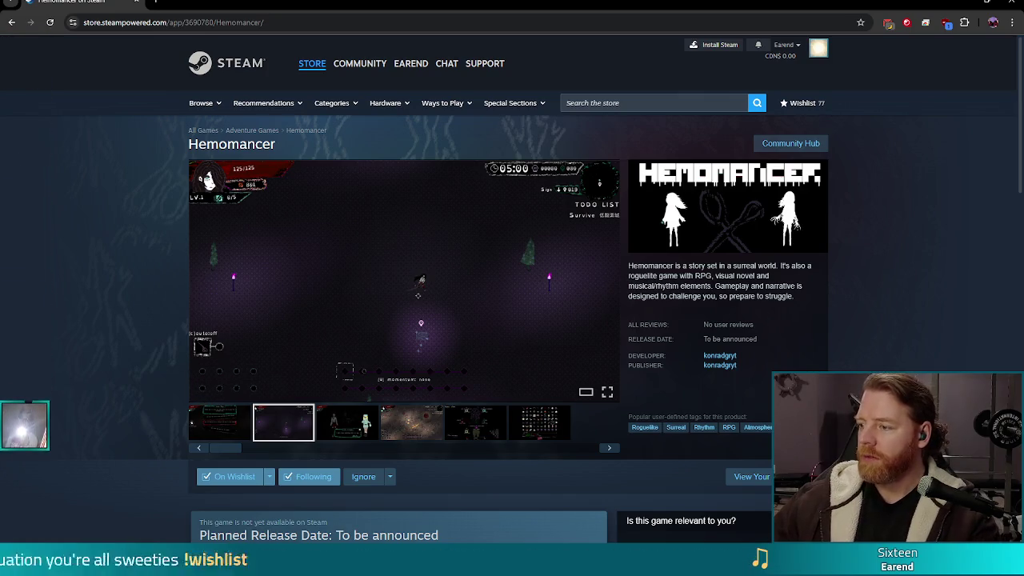
click(324, 431)
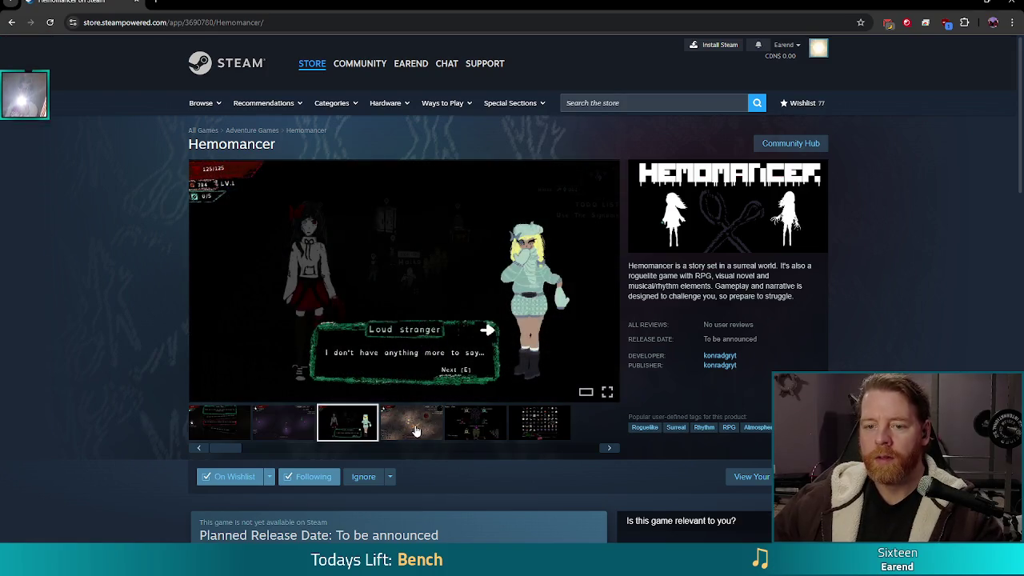
click(415, 432)
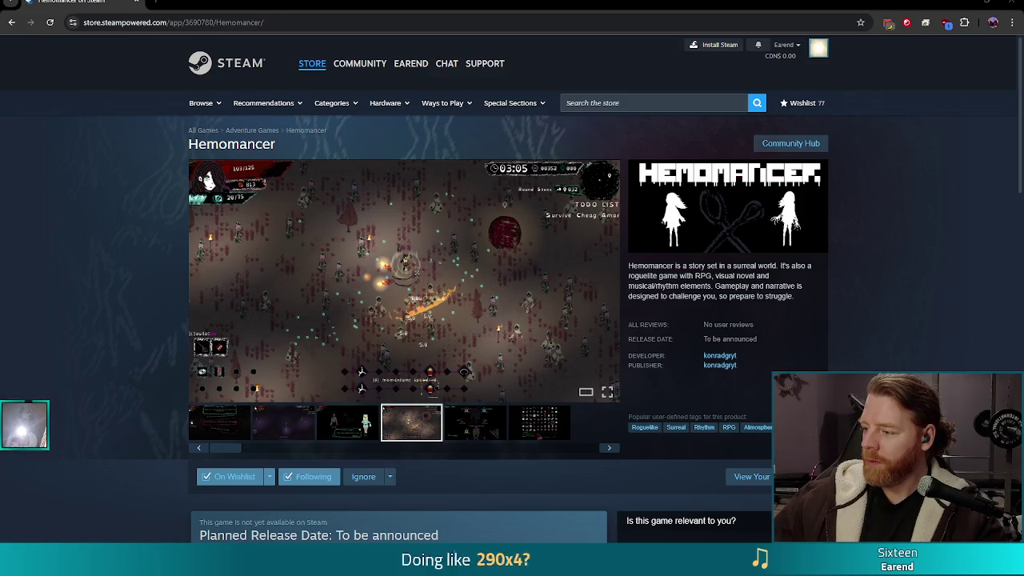
key(alt+Tab)
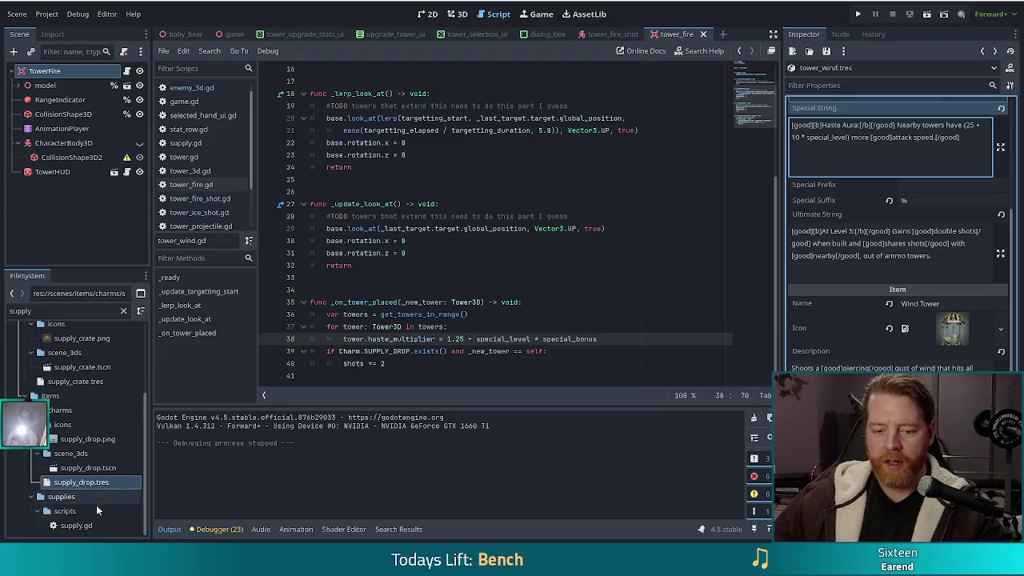
key(alt+Tab)
click(280, 26)
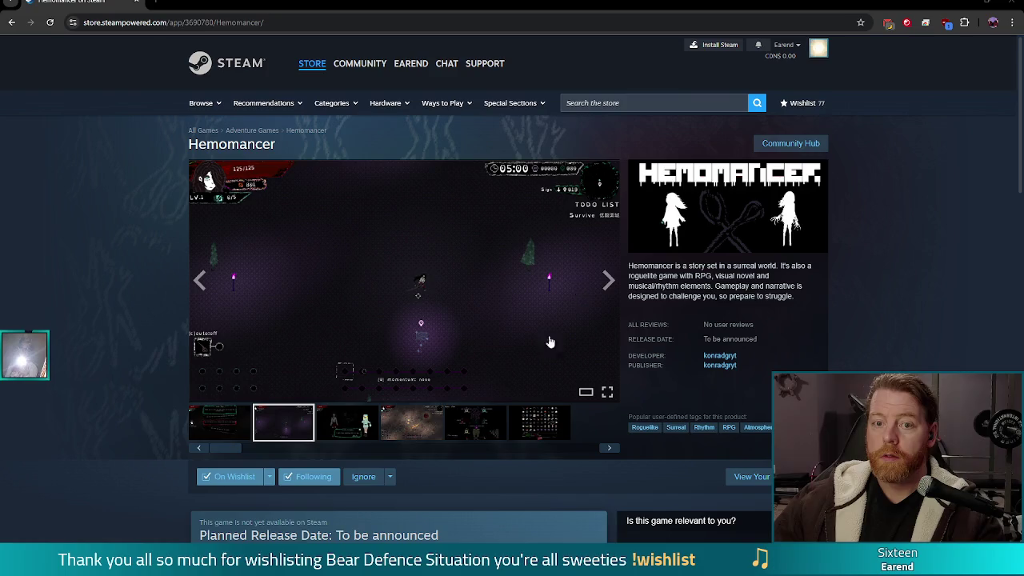
Switch from the Chrome Hemomancer store page back to the Godot editor window.
key(alt+Tab)
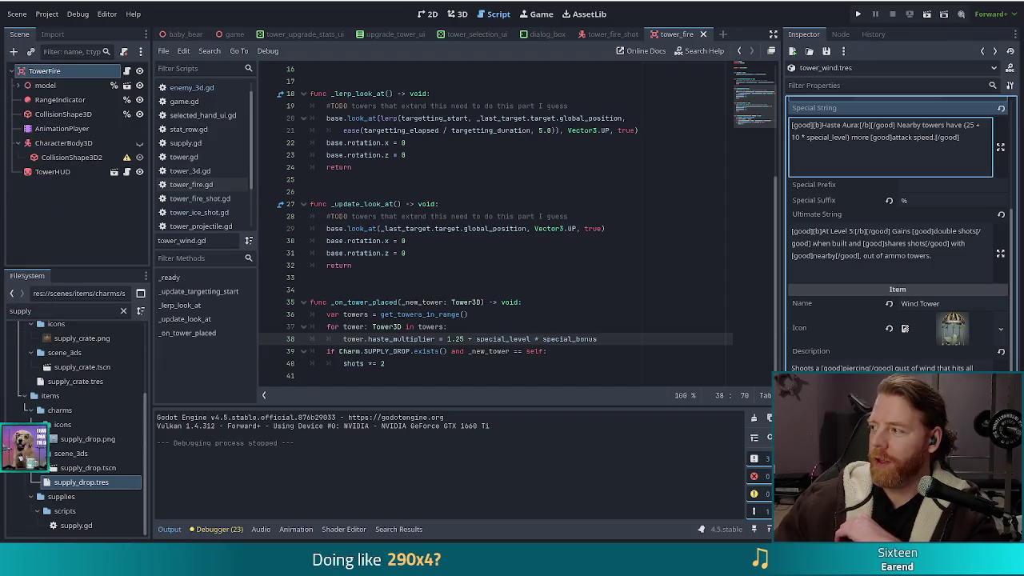
Drag the Bluesky window into view and play the Wild Cosmos swim-state video full screen.
mouse_move(1023, 160)
mouse_down()
mouse_move(928, 262)
mouse_move(669, 4)
mouse_up()
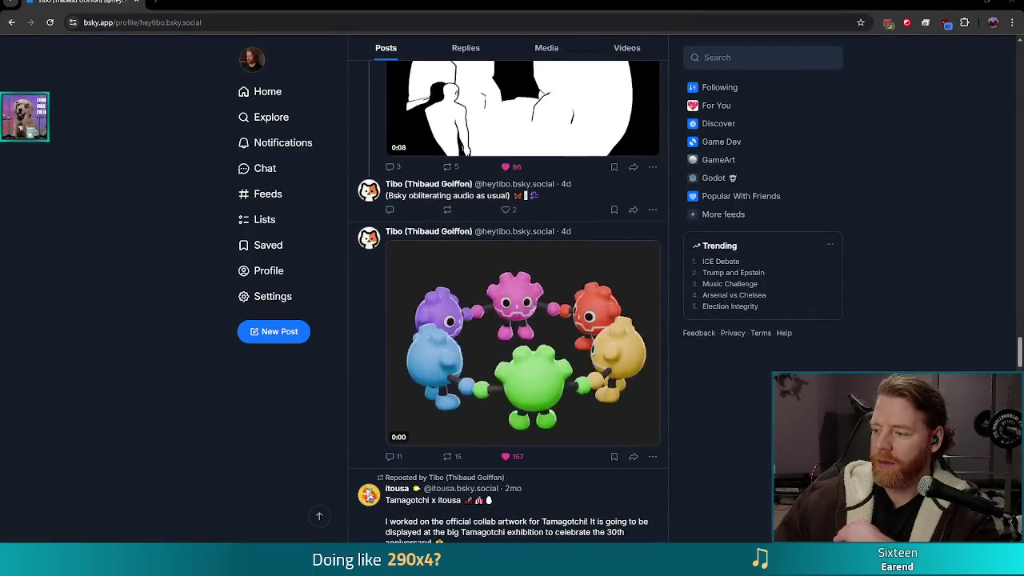
scroll(225, 273, down, 10)
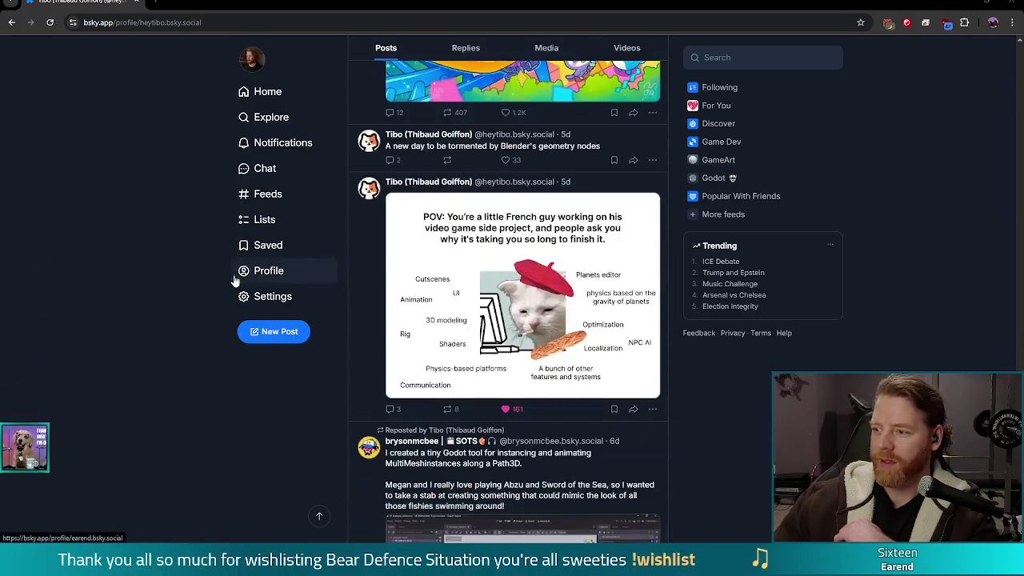
scroll(244, 271, down, 6)
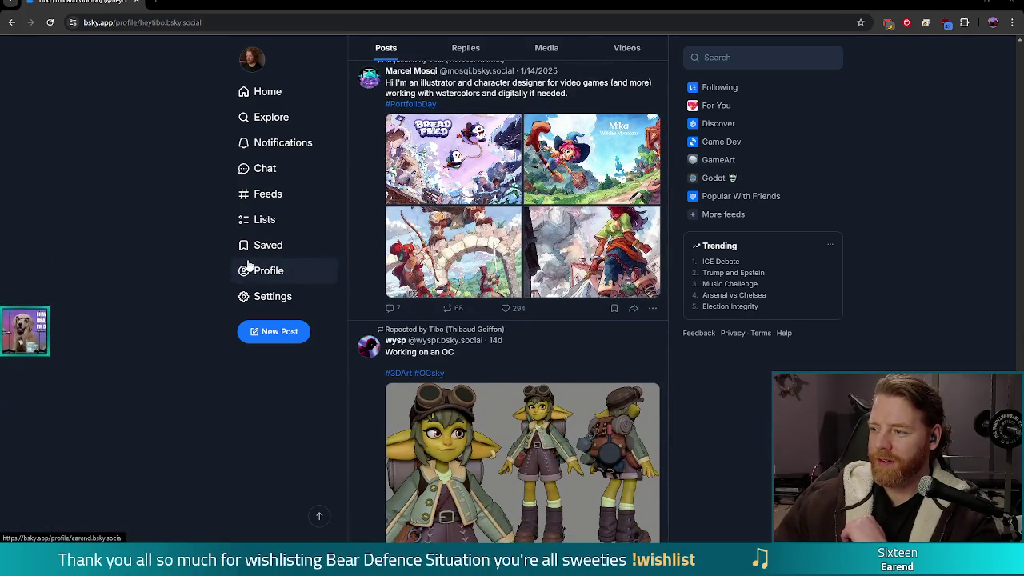
scroll(267, 248, down, 5)
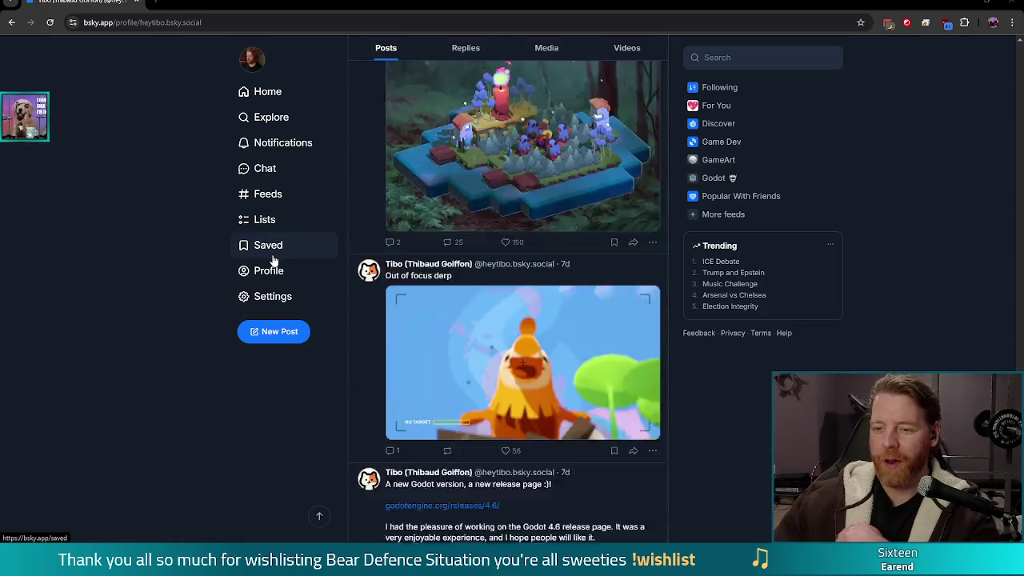
scroll(267, 249, up, 3)
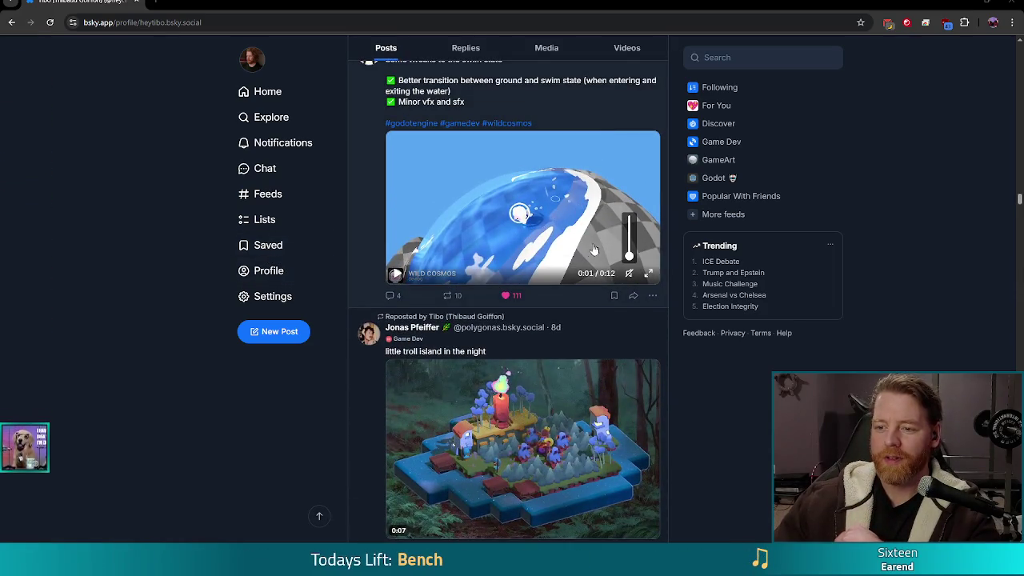
click(649, 274)
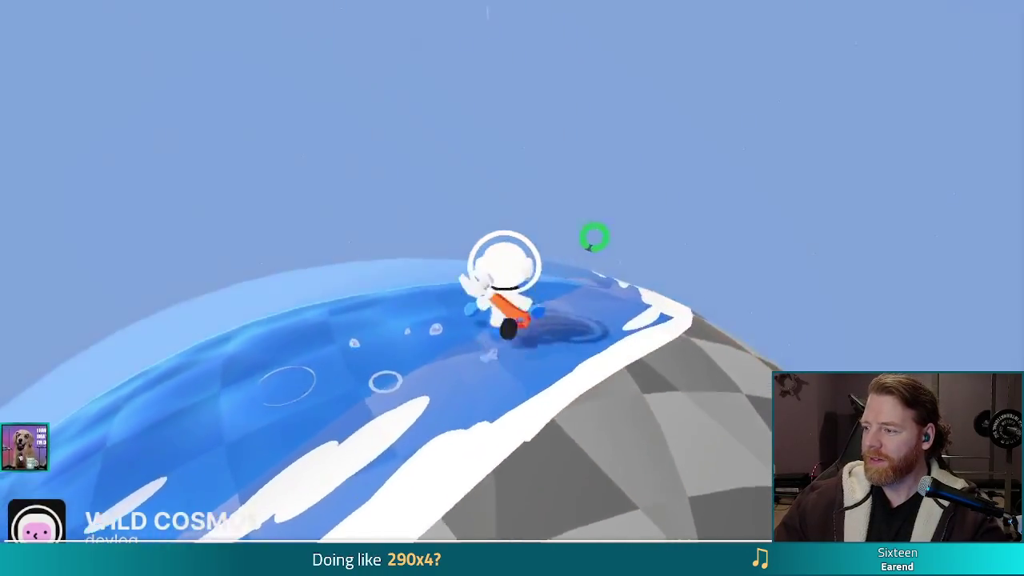
Exit the full-screen video, return to Godot, and select _last_target on line 29 of tower_fire.gd.
key(Escape)
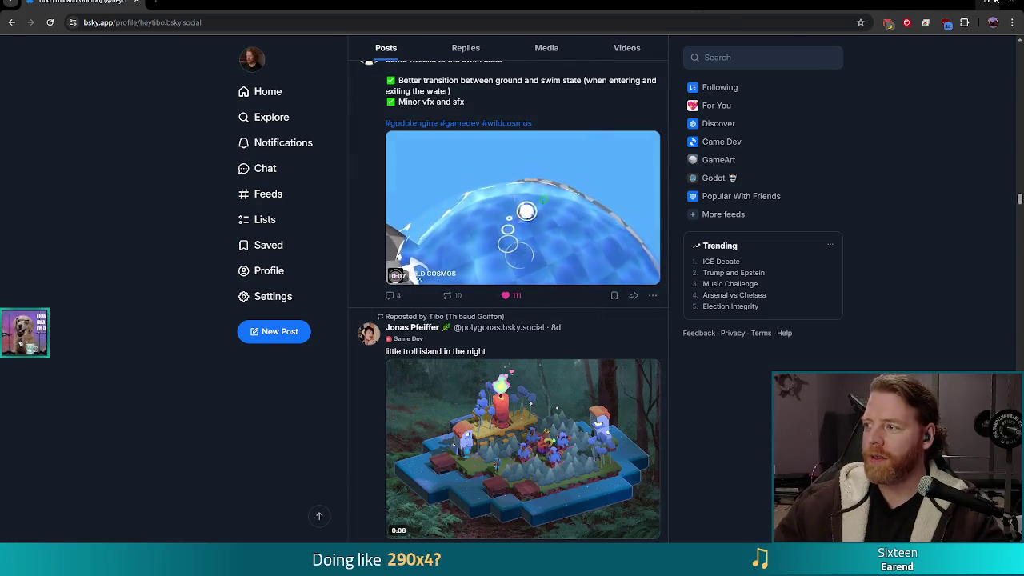
key(alt+Tab)
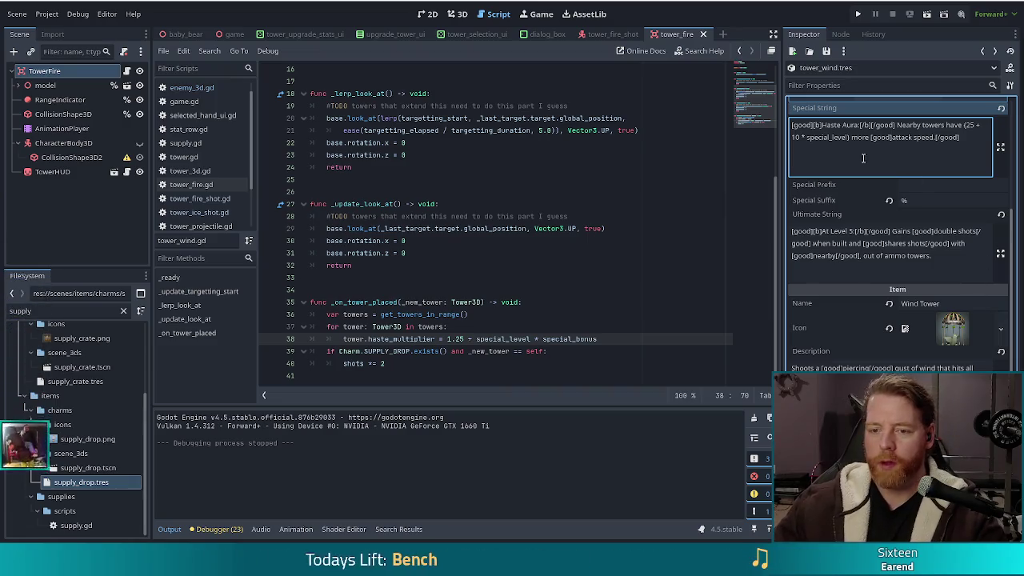
click(433, 229)
mouse_move(433, 233)
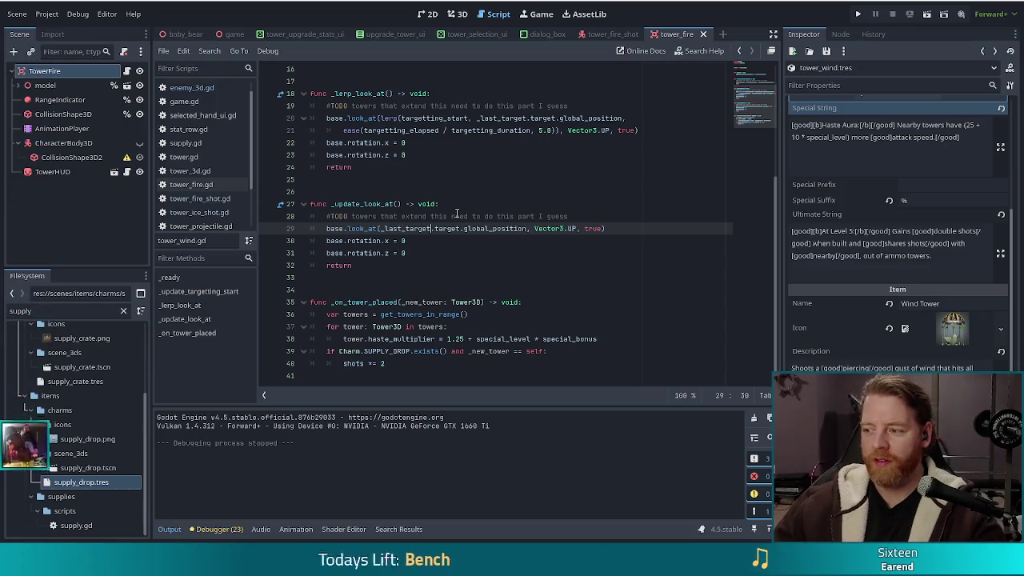
click(530, 251)
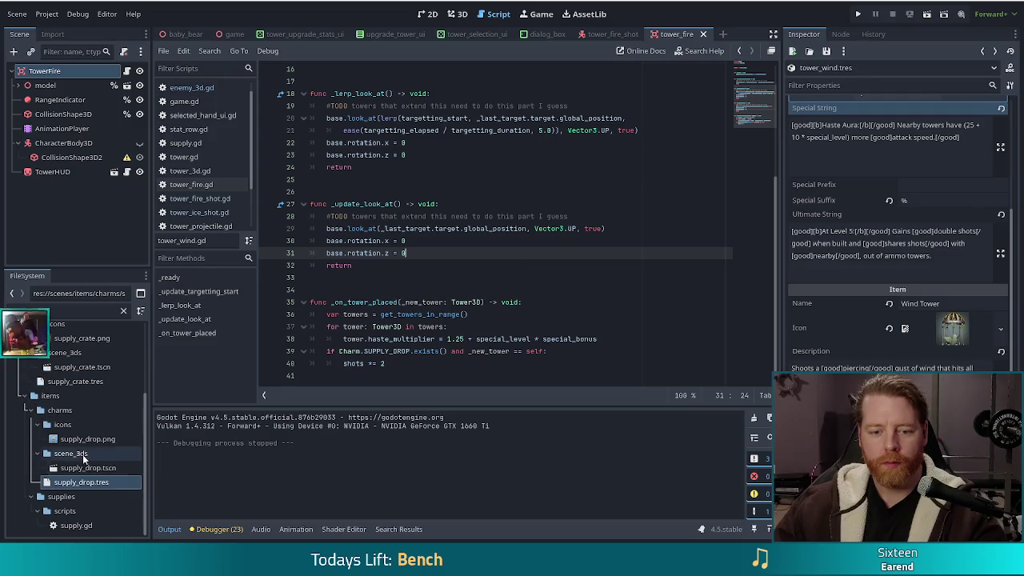
scroll(831, 317, down, 4)
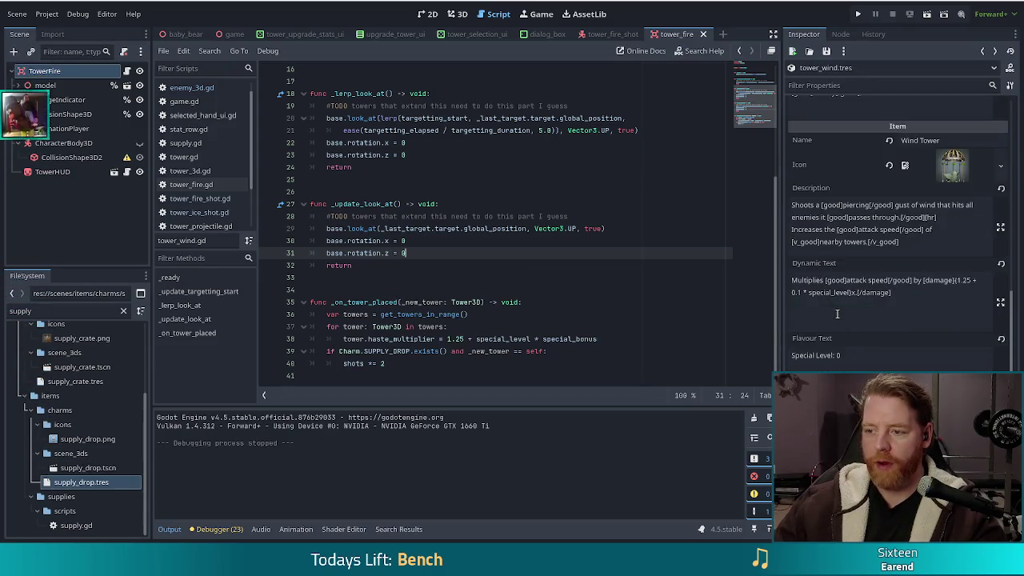
scroll(830, 316, up, 5)
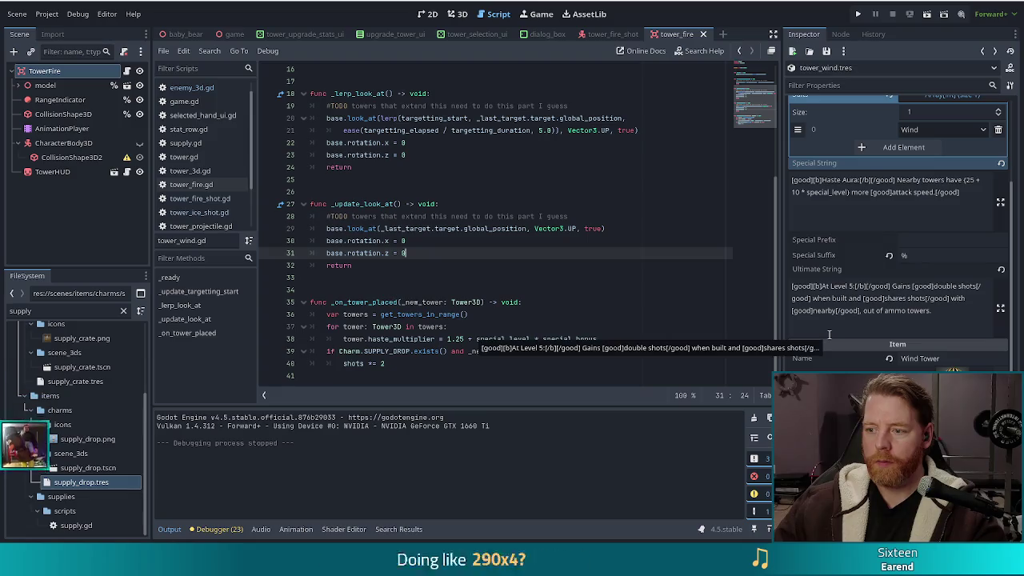
click(909, 308)
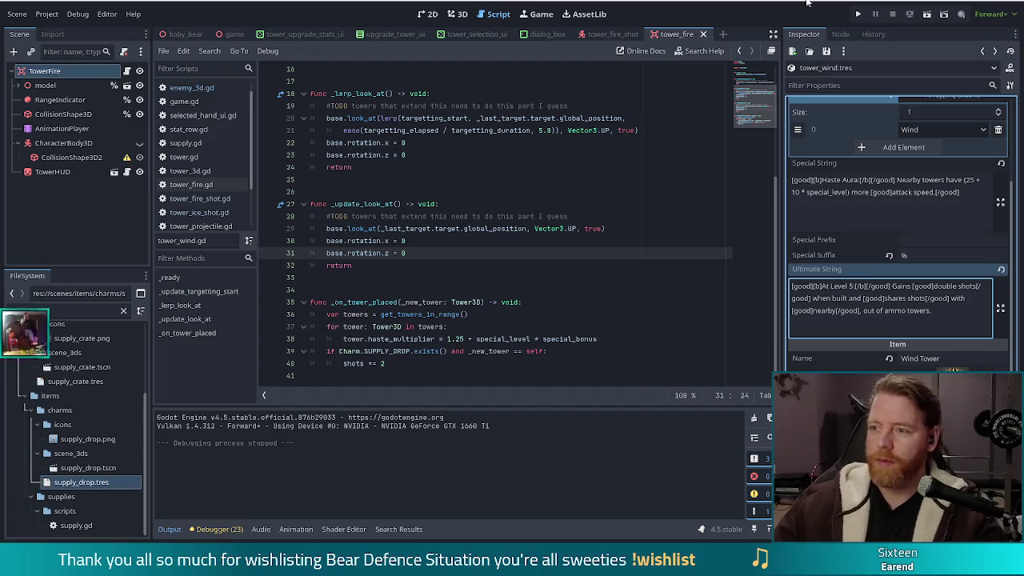
click(858, 16)
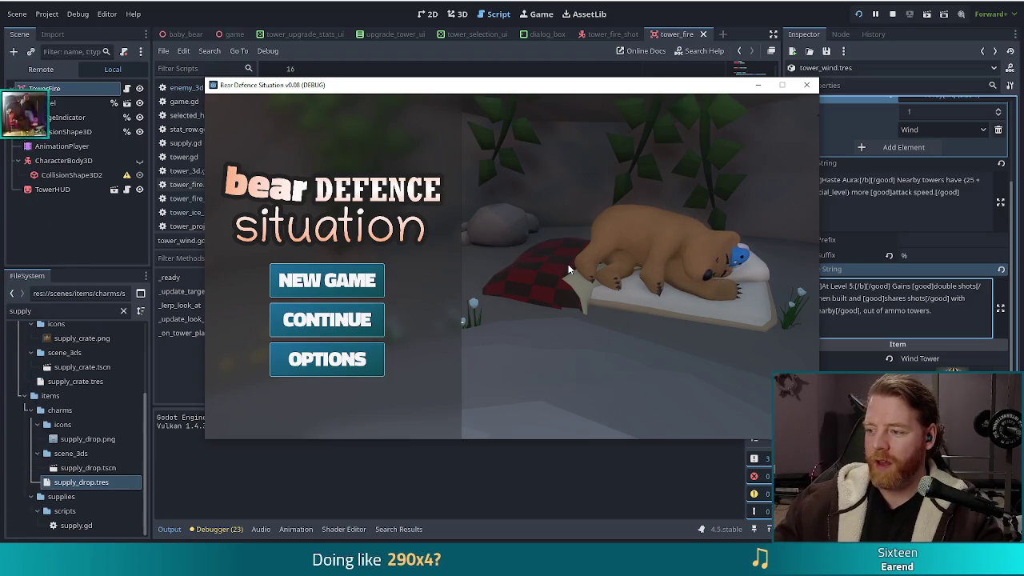
Choose NEW GAME on Bear Defence Situation's main menu to begin Level 1, Wave 1.
click(337, 272)
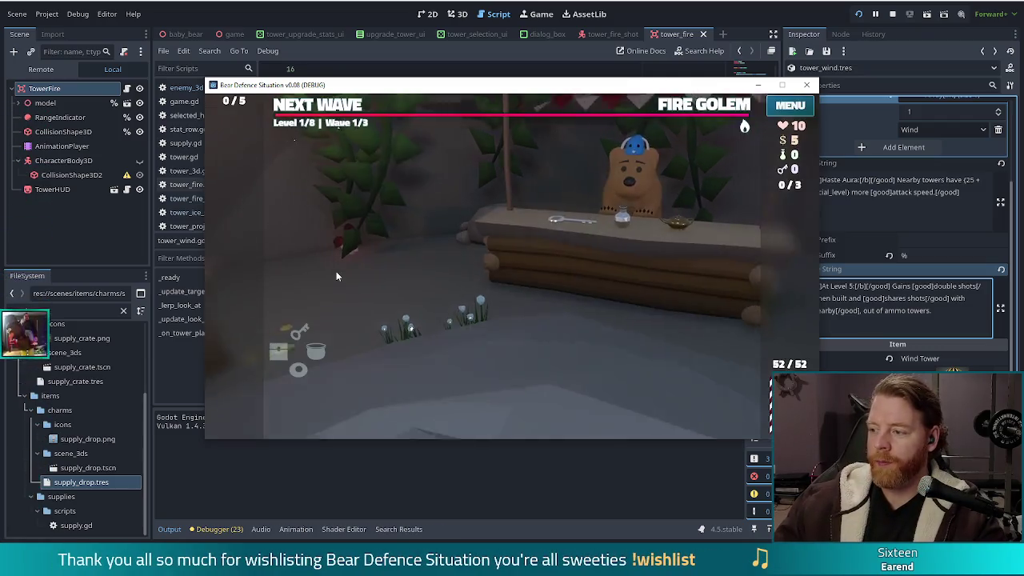
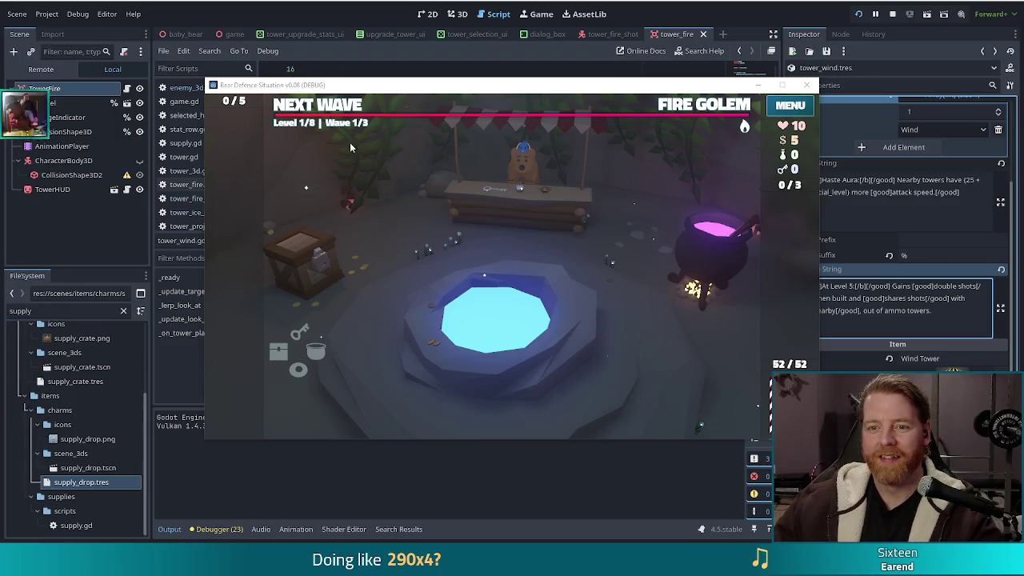
In the running game, page through the Wind, Ice and Shadow Tower info panels, then close the game.
click(338, 109)
click(609, 303)
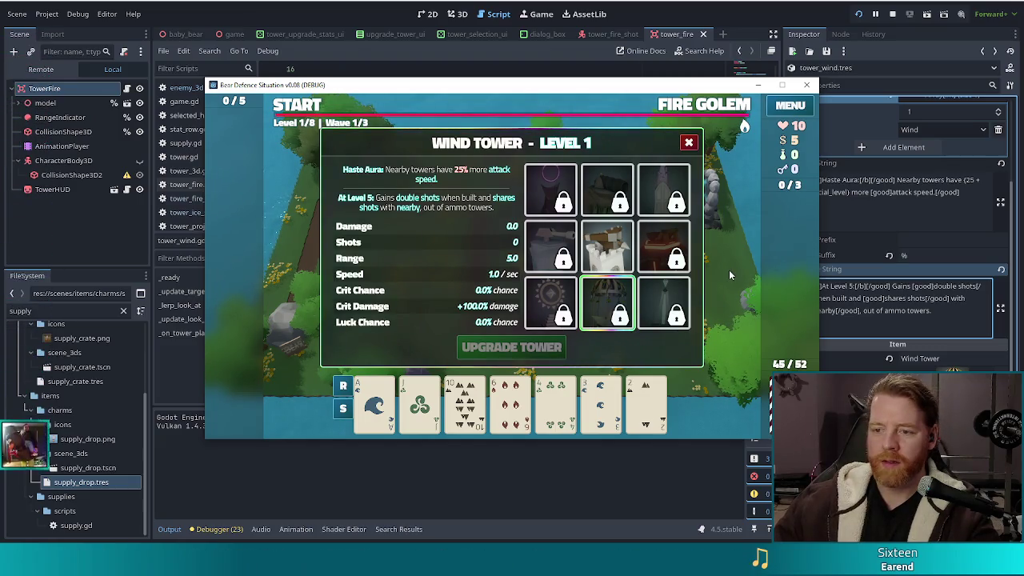
mouse_move(606, 307)
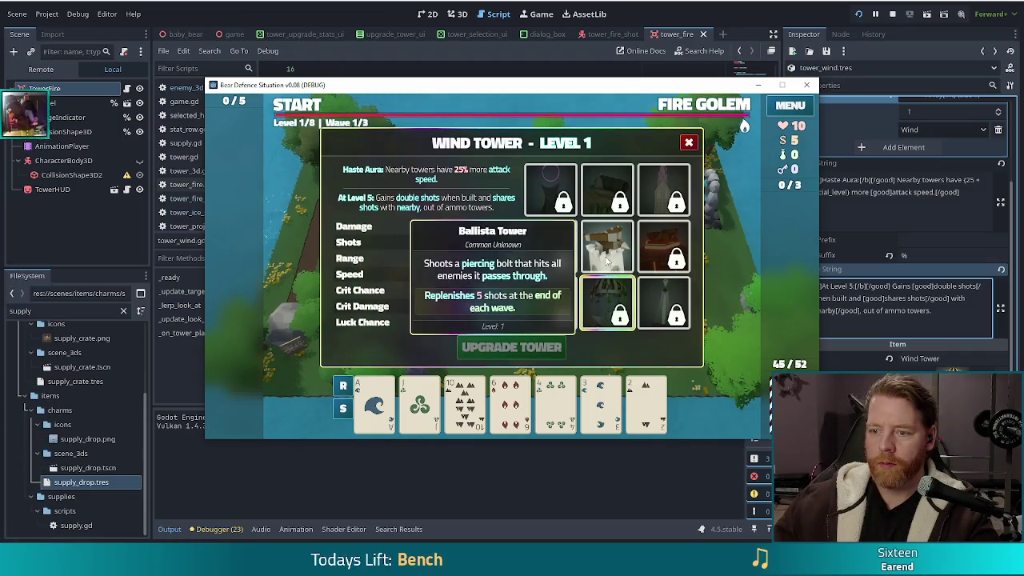
mouse_move(655, 255)
click(551, 248)
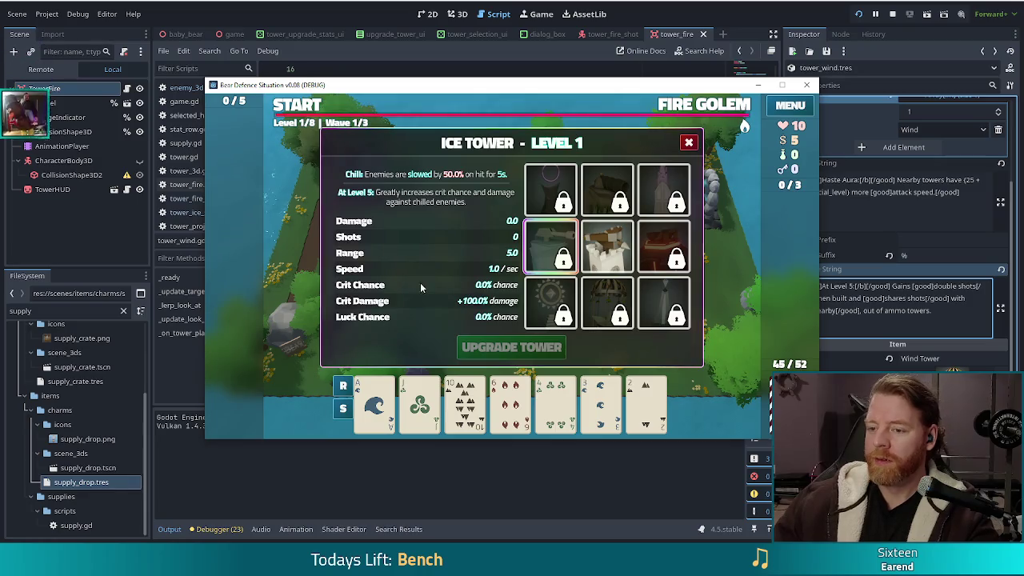
mouse_move(530, 207)
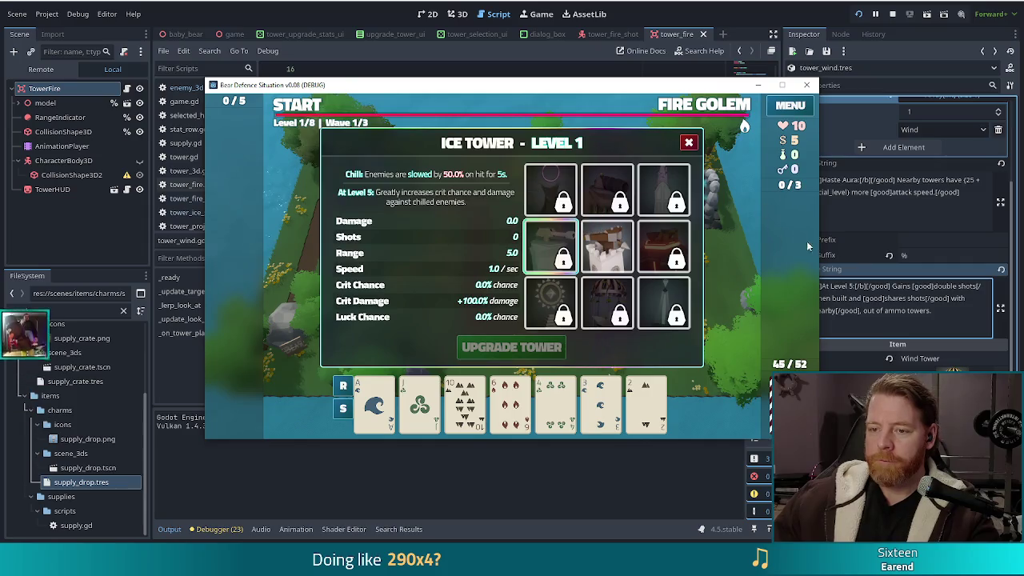
click(552, 180)
mouse_move(634, 248)
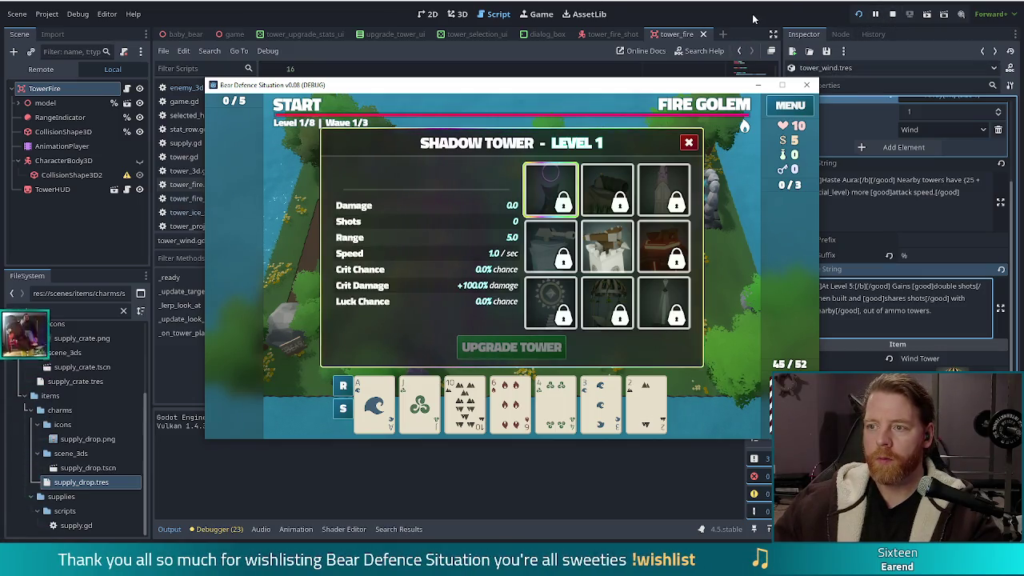
click(892, 14)
Filter FileSystem for 'tower.tres' and copy tower_wind.tres's Haste Aura special text.
double_click(66, 311)
text(tower)
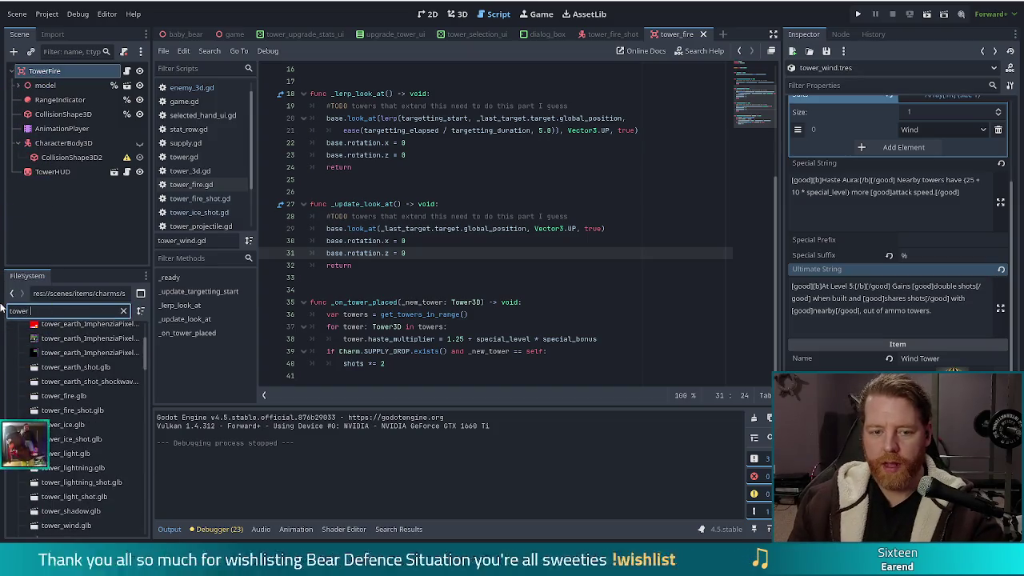
text(.tres)
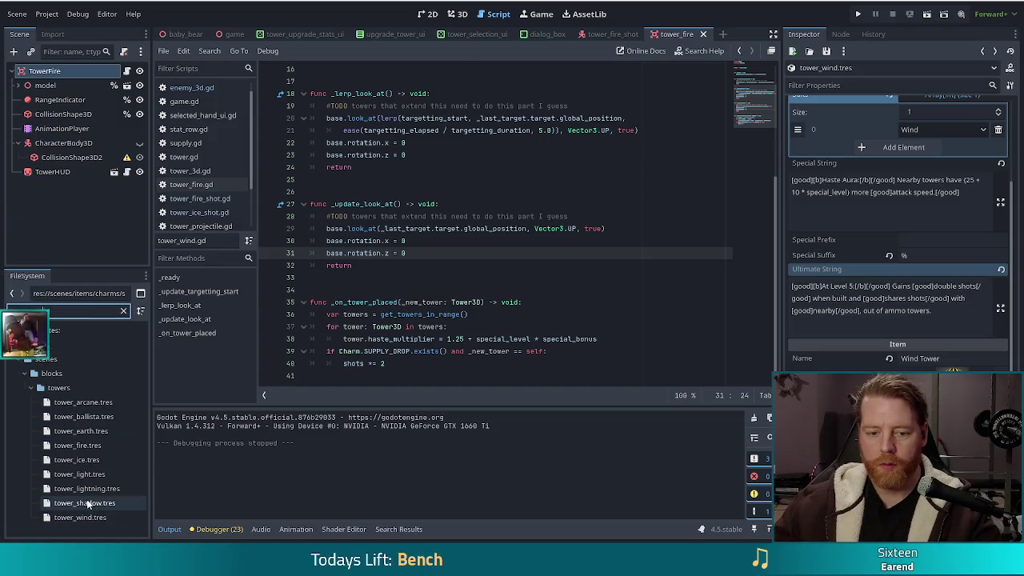
click(953, 193)
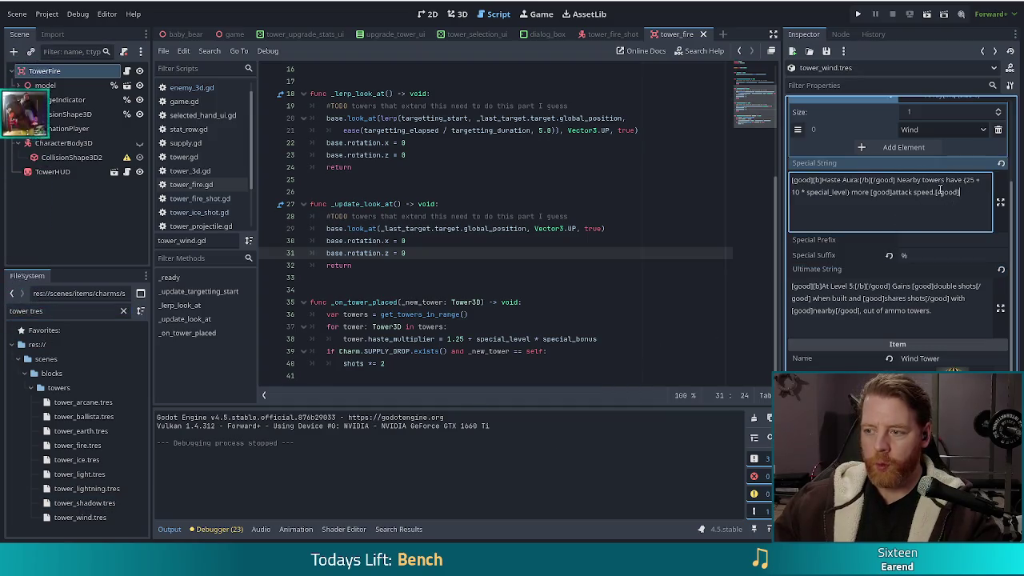
key(ctrl+a)
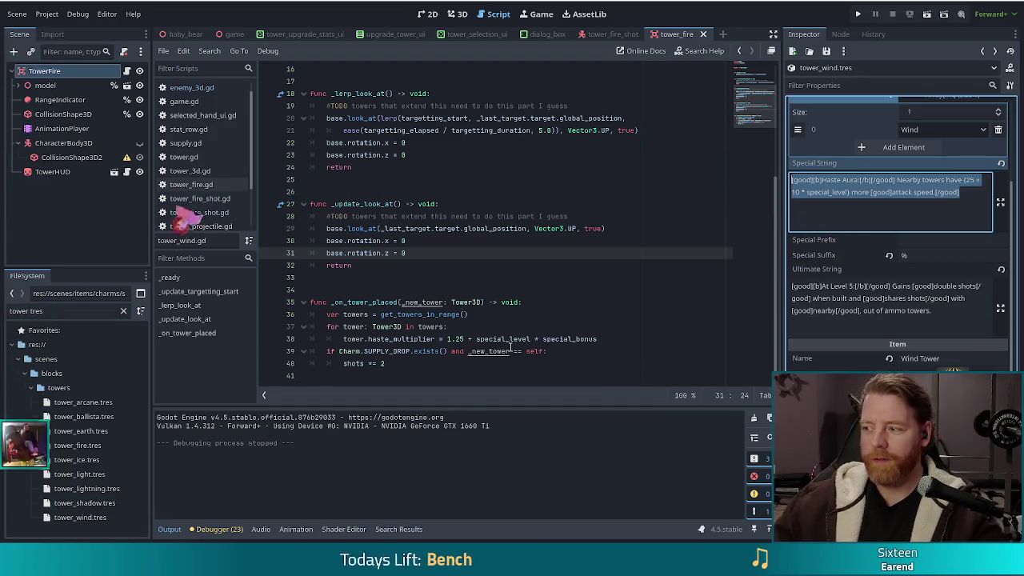
mouse_move(511, 348)
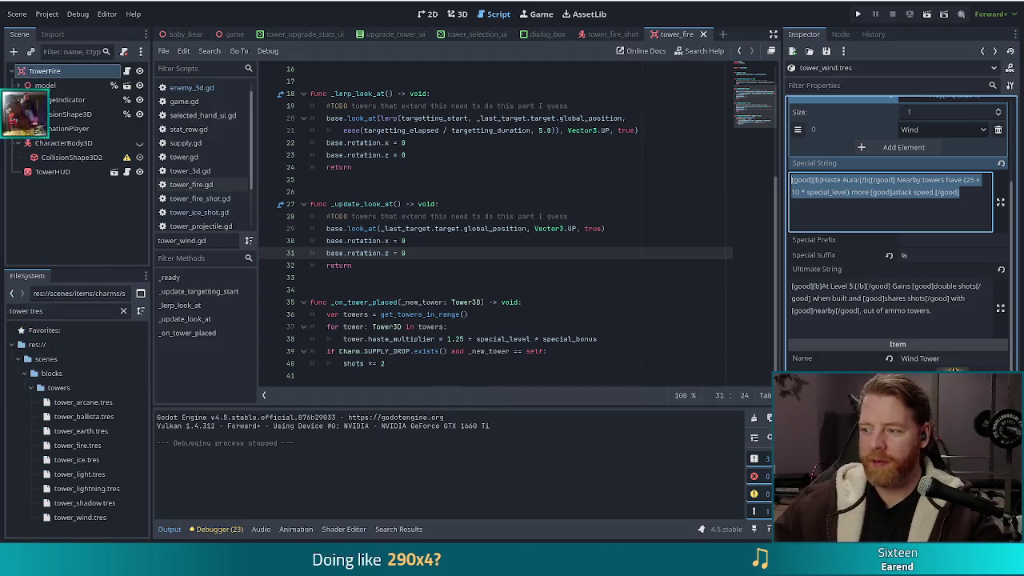
Paste the Haste Aura text into tower_shadow.tres's empty Special String, then return to tower_wind.tres.
click(84, 503)
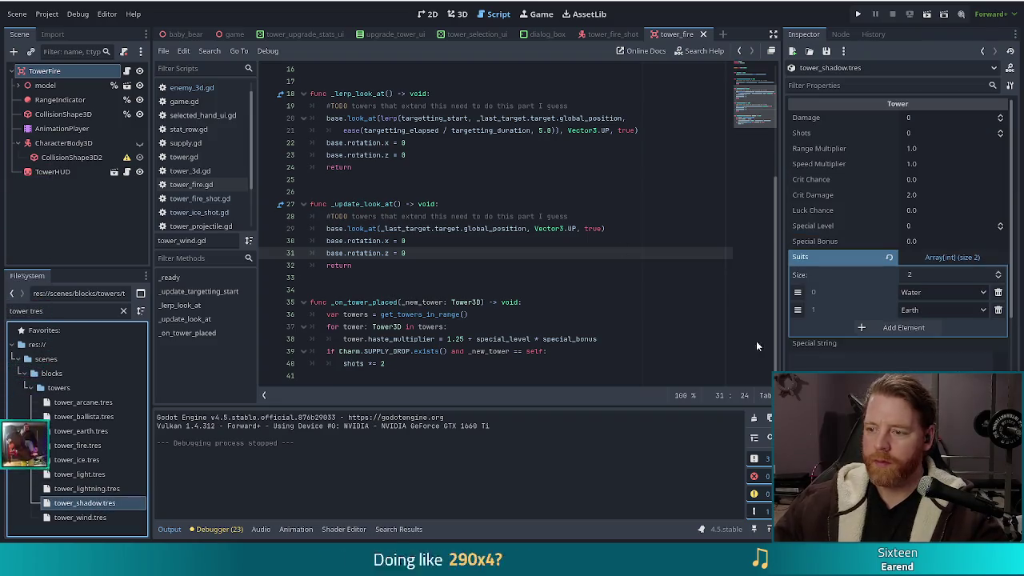
click(849, 352)
key(ctrl+v)
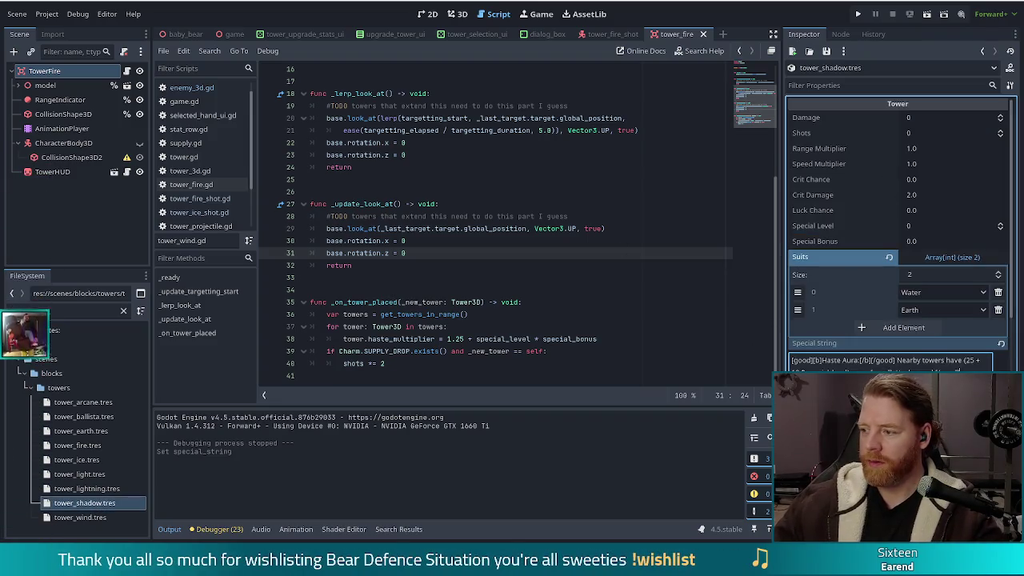
scroll(850, 233, down, 2)
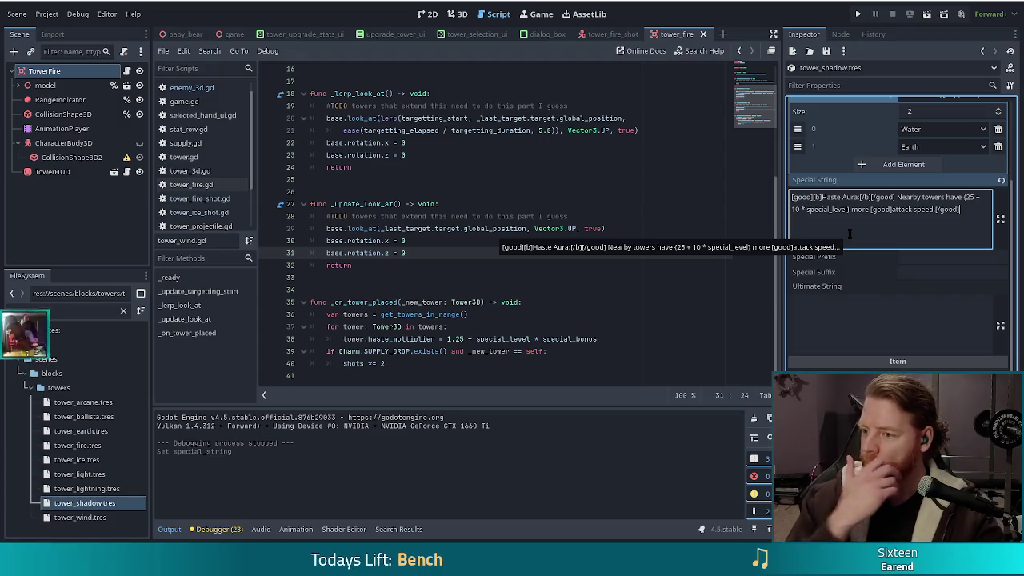
click(981, 50)
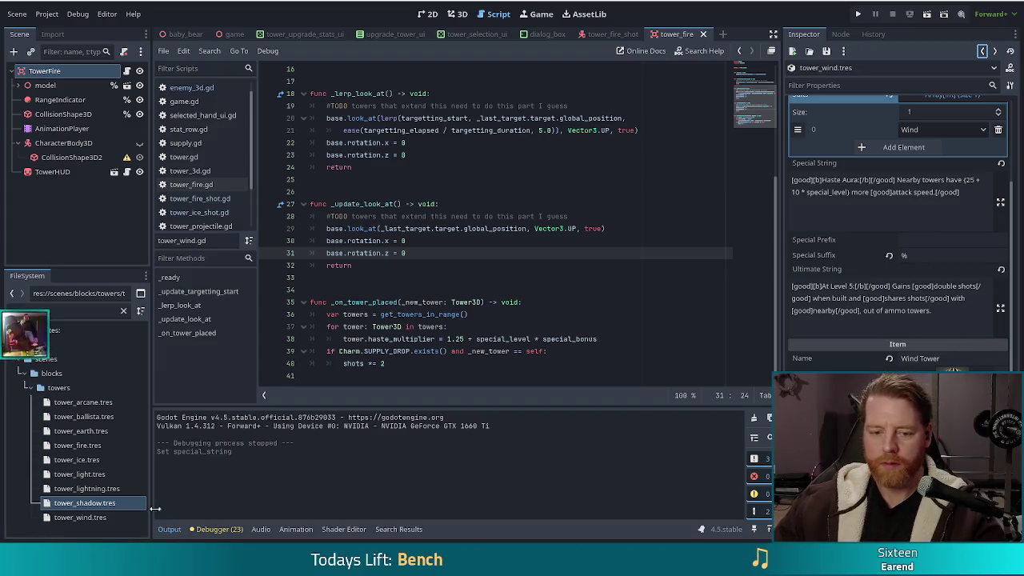
Copy tower_wind.tres's level 5 ultimate text into tower_shadow.tres's empty Ultimate String.
click(951, 320)
key(ctrl+a)
key(ctrl+c)
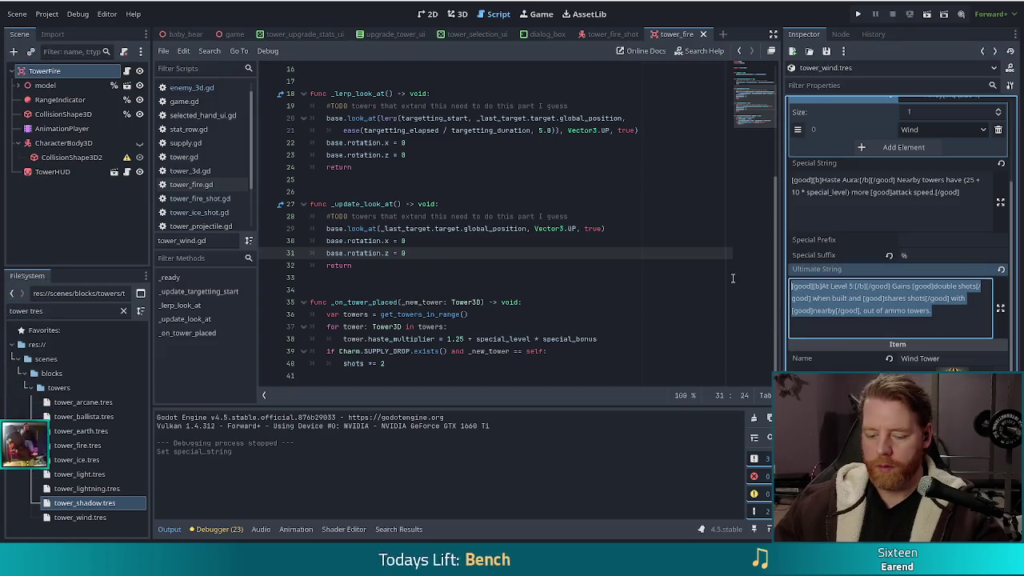
click(995, 50)
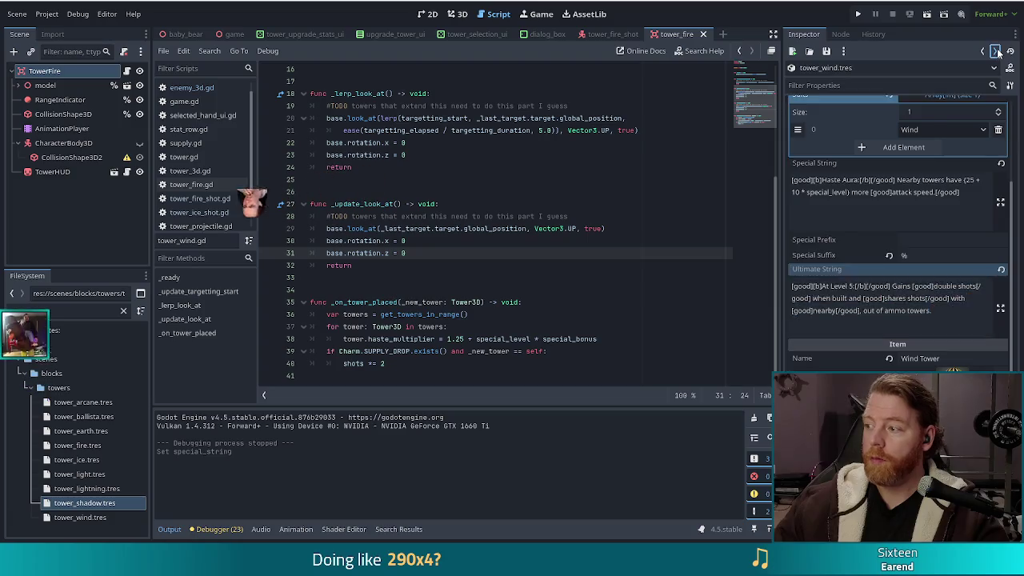
click(848, 328)
key(ctrl+v)
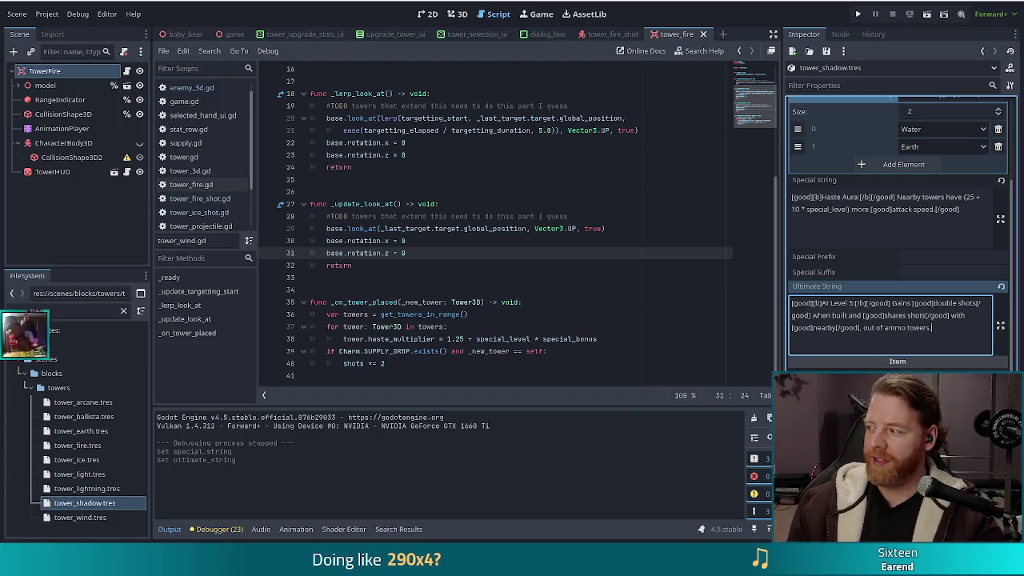
click(854, 198)
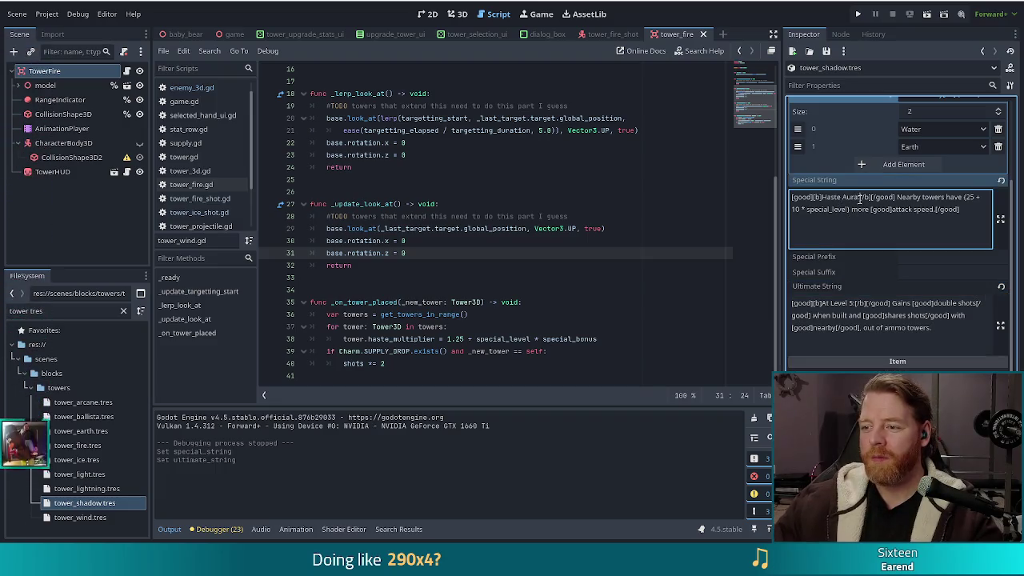
Rewrite the Shadow Tower's special text to 'Ball Duration: Orbs last for ()'.
text(a)
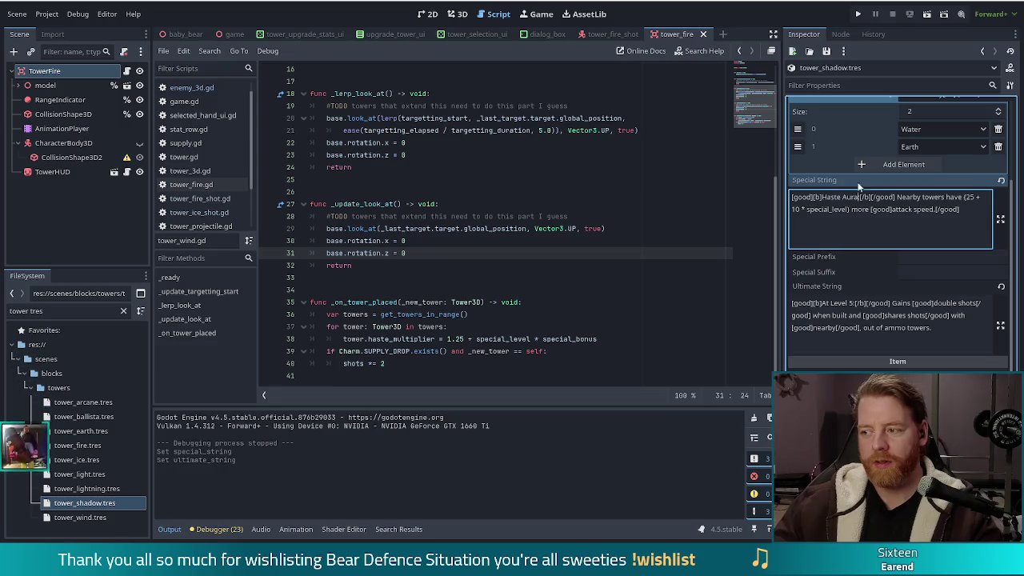
drag(821, 197, 859, 196)
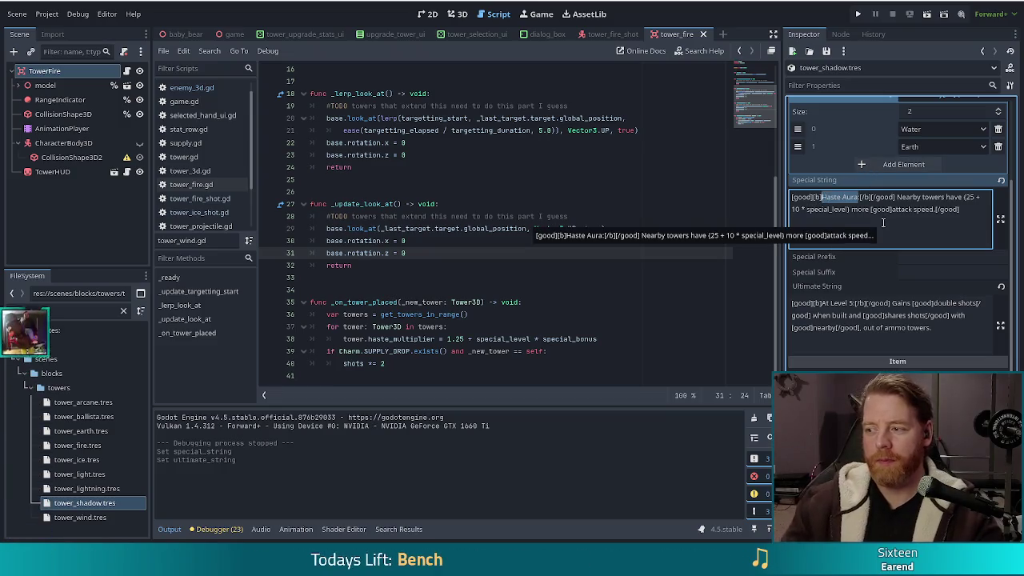
text(Ball Duration)
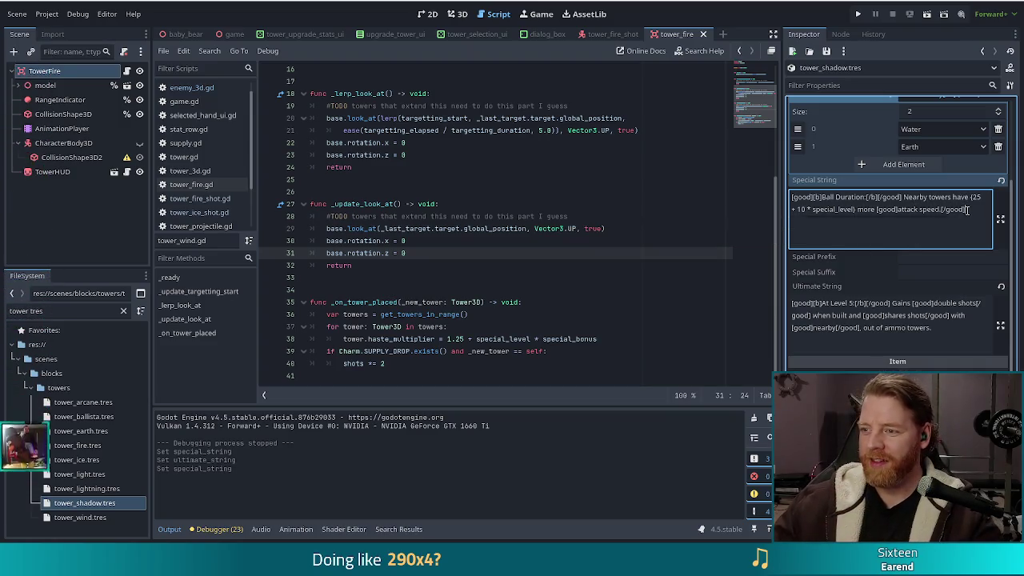
drag(966, 210, 905, 197)
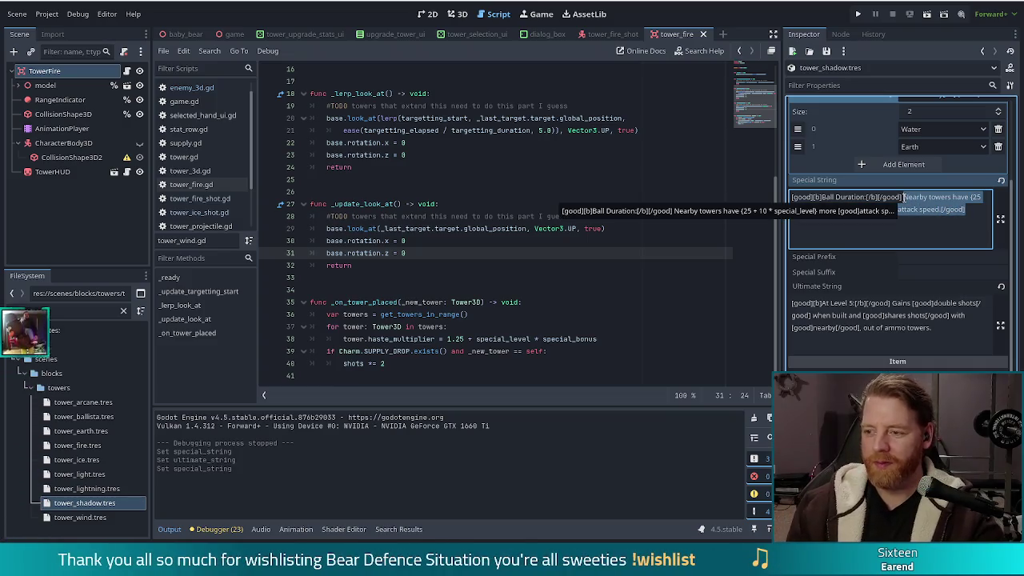
text(r)
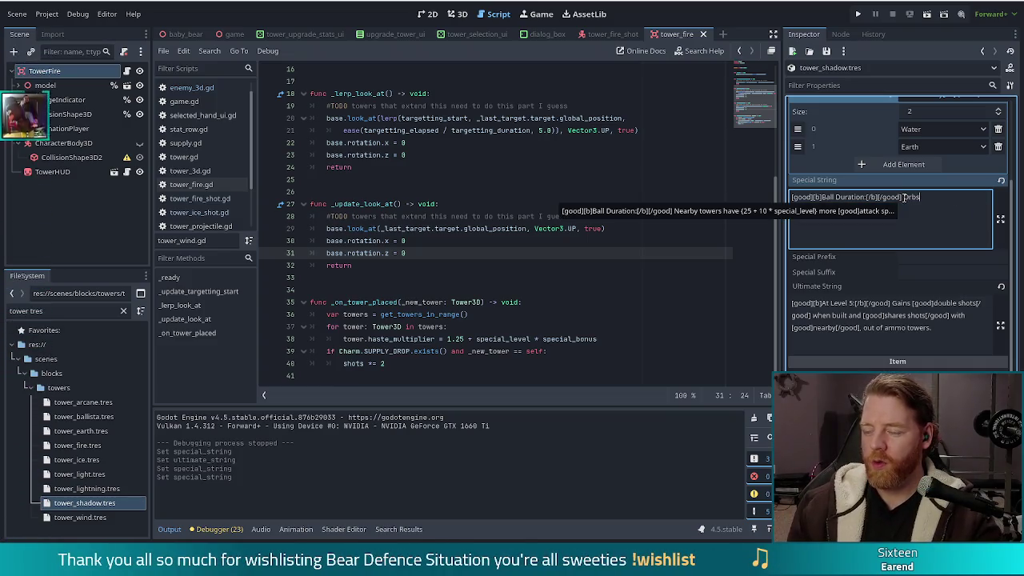
text( ()
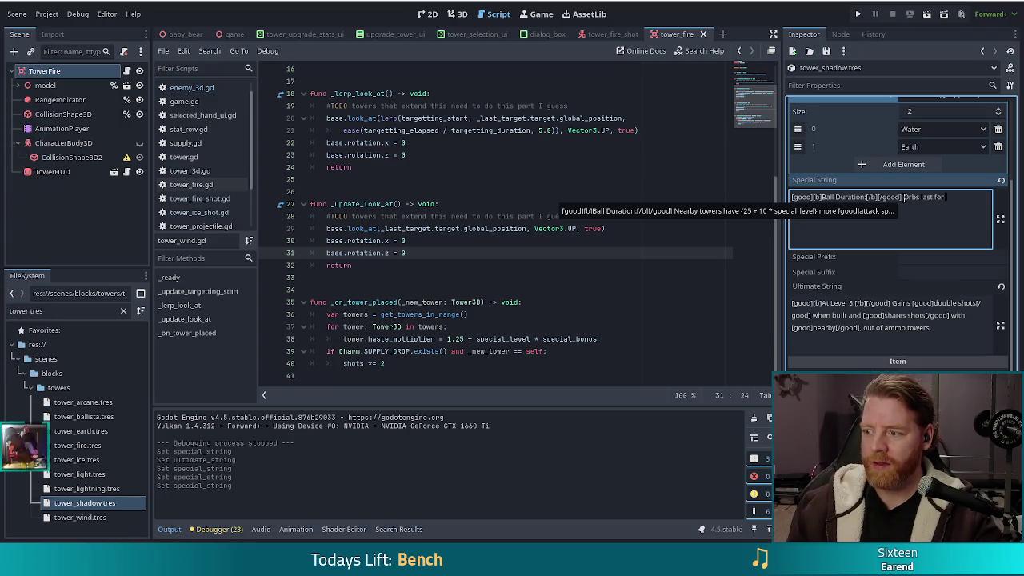
text(()
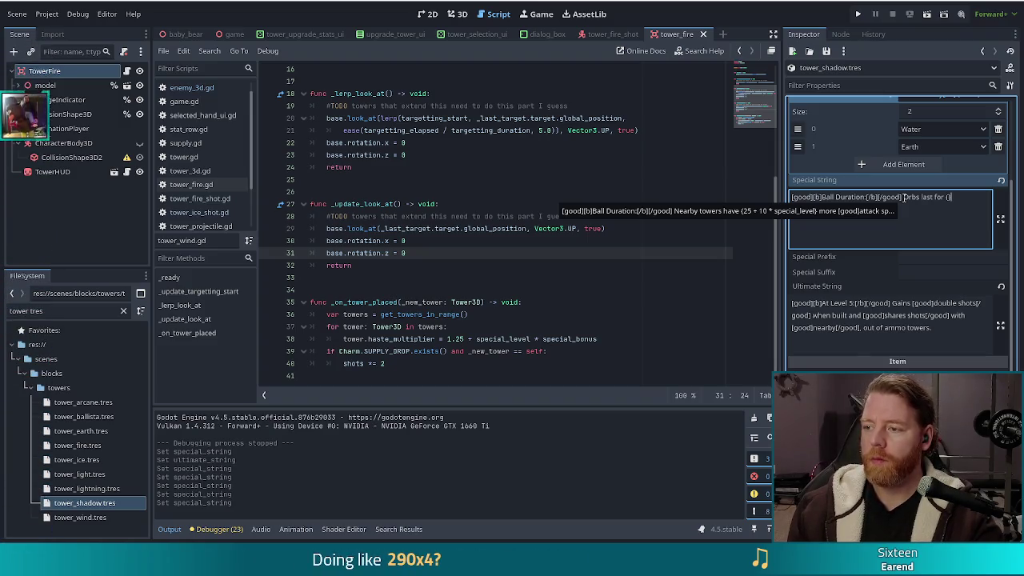
Set the Shadow Tower's Special Suffix to 'seconds'.
click(913, 273)
text(seconds)
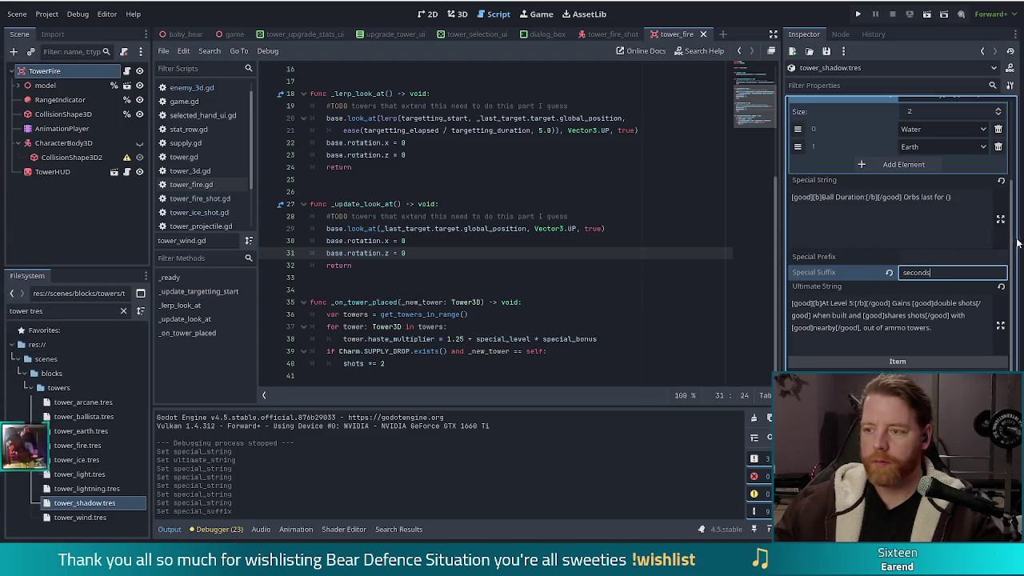
click(948, 197)
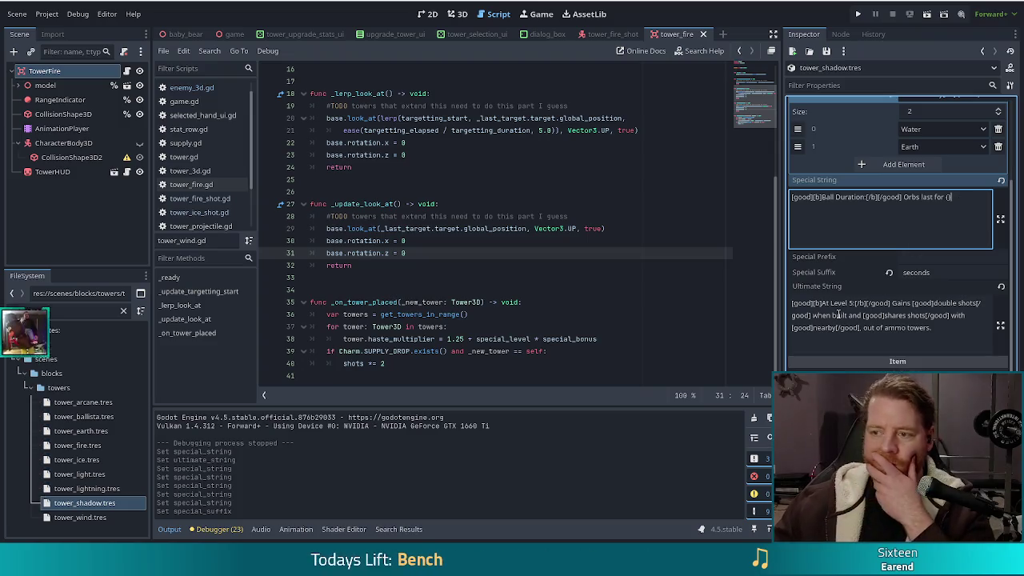